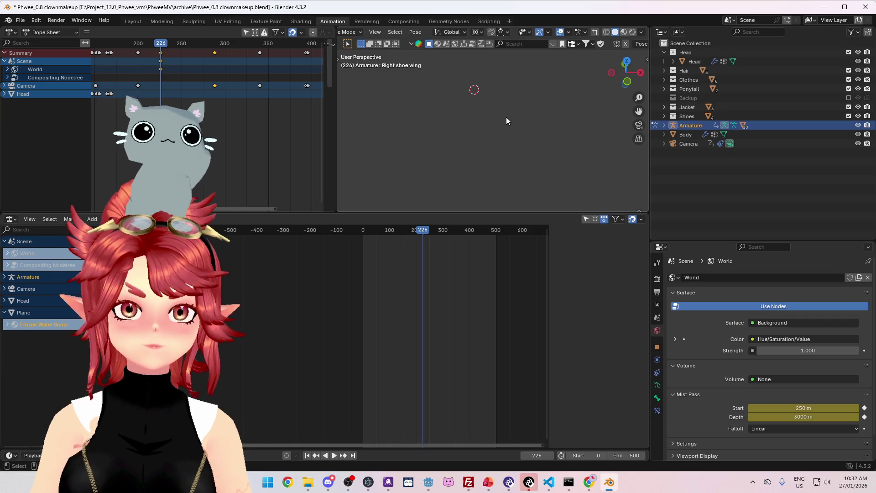
Step: Enlarge the 3D view and return to Object Mode by selecting the Body mesh
{"action": "mouse_move", "coordinate": [502, 120]}
{"action": "middle_mouse_down"}
{"action": "mouse_move", "coordinate": [513, 154]}
{"action": "mouse_move", "coordinate": [493, 116]}
{"action": "mouse_move", "coordinate": [502, 130]}
{"action": "middle_mouse_up"}
{"action": "mouse_move", "coordinate": [535, 214]}
{"action": "left_mouse_down"}
{"action": "mouse_move", "coordinate": [511, 258]}
{"action": "mouse_move", "coordinate": [483, 368]}
{"action": "left_mouse_up"}
{"action": "left_click", "coordinate": [684, 231]}
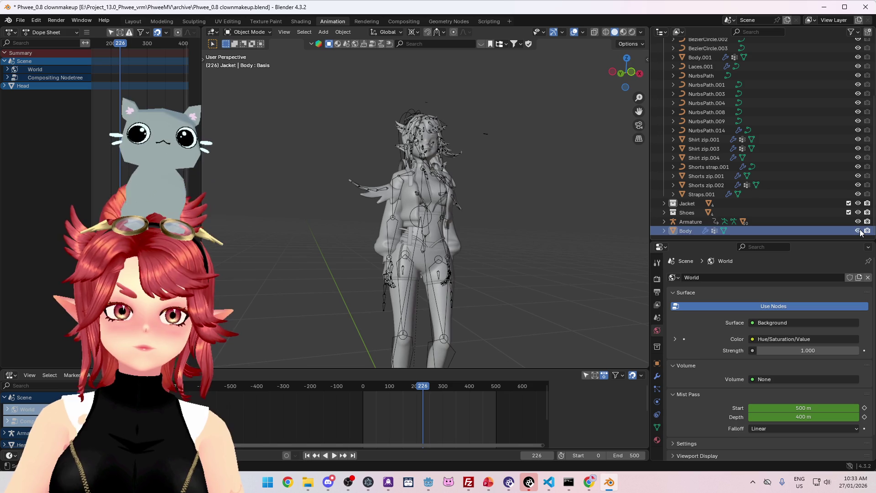
Step: Select the Body.001 backup mesh in the Backup collection and frame the character
{"action": "left_click", "coordinate": [763, 58]}
{"action": "scroll", "coordinate": [797, 62], "scroll_direction": "up", "scroll_amount": 5}
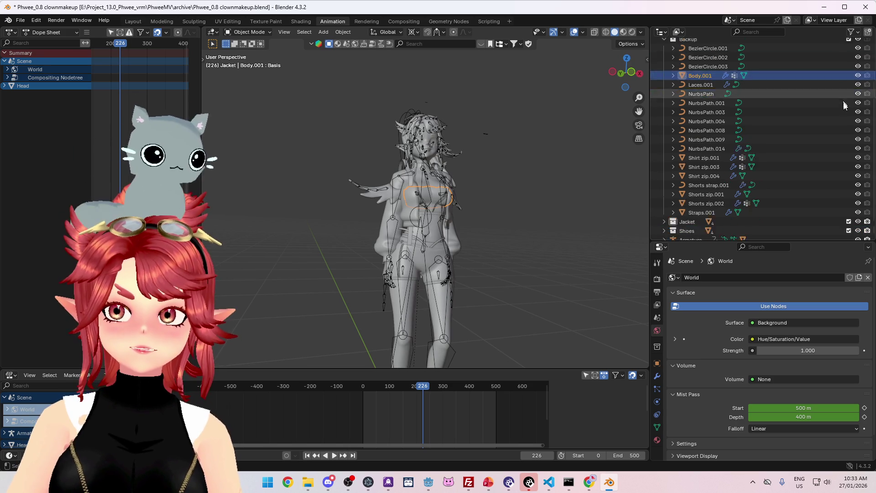
{"action": "mouse_move", "coordinate": [586, 163]}
{"action": "middle_mouse_down"}
{"action": "mouse_move", "coordinate": [539, 183]}
{"action": "mouse_move", "coordinate": [588, 178]}
{"action": "middle_mouse_up"}
{"action": "scroll", "coordinate": [710, 166], "scroll_direction": "up", "scroll_amount": 1}
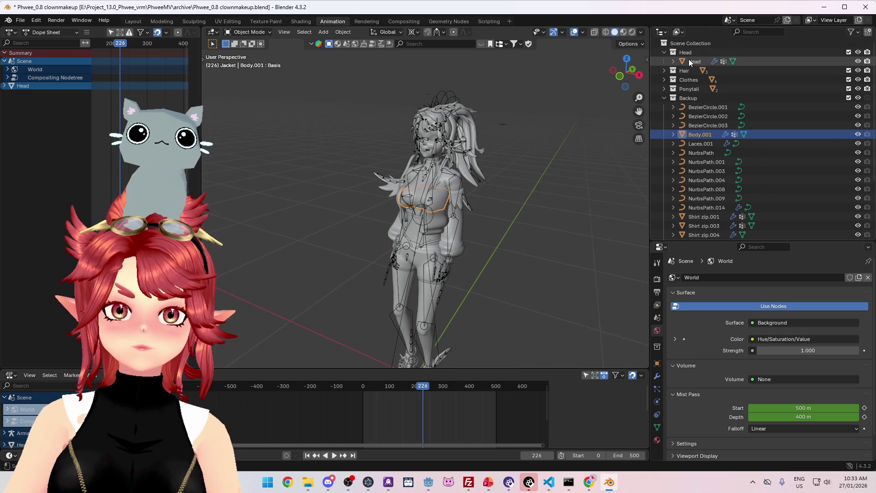
{"action": "left_click", "coordinate": [693, 62]}
{"action": "middle_click_drag", "start_coordinate": [621, 144], "coordinate": [557, 151]}
{"action": "scroll", "coordinate": [556, 151], "scroll_direction": "up", "scroll_amount": 5}
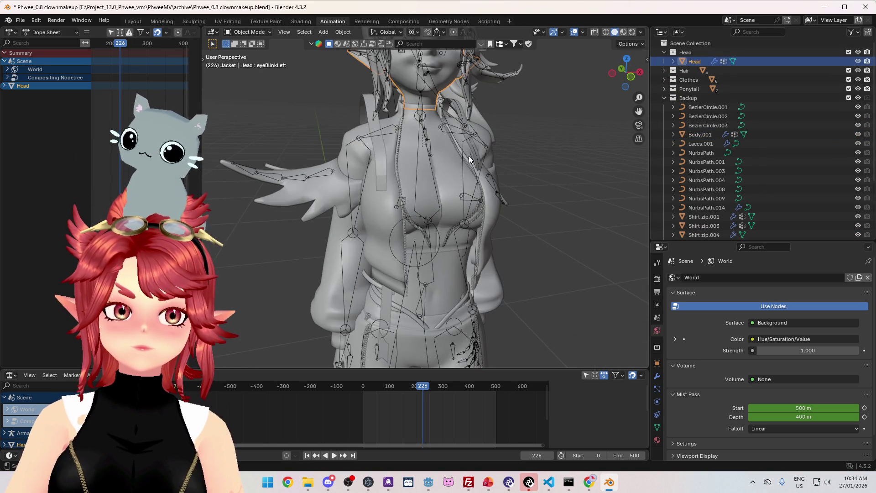
{"action": "key", "text": "Delete"}
{"action": "middle_click_drag", "start_coordinate": [472, 151], "coordinate": [476, 122]}
{"action": "key", "text": "ctrl+z"}
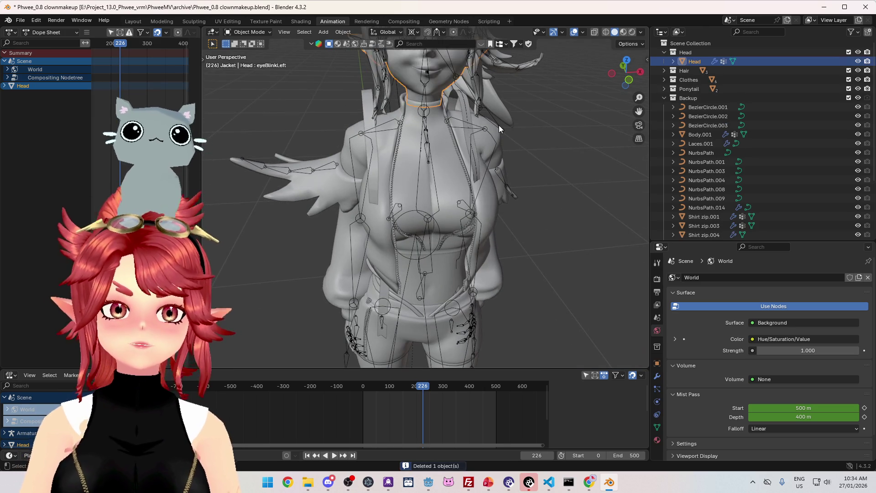
{"action": "scroll", "coordinate": [499, 125], "scroll_direction": "down", "scroll_amount": 5}
{"action": "scroll", "coordinate": [711, 146], "scroll_direction": "down", "scroll_amount": 2}
{"action": "scroll", "coordinate": [701, 160], "scroll_direction": "up", "scroll_amount": 2}
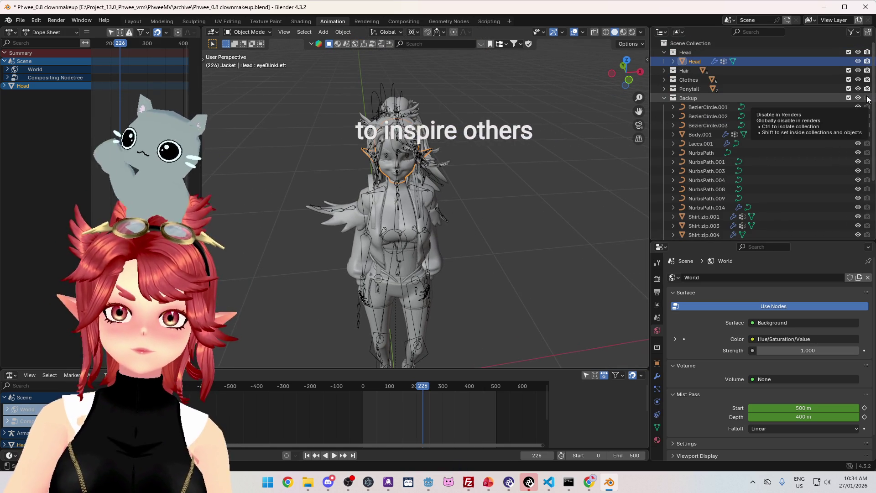
{"action": "left_click", "coordinate": [606, 32]}
{"action": "left_click", "coordinate": [615, 32]}
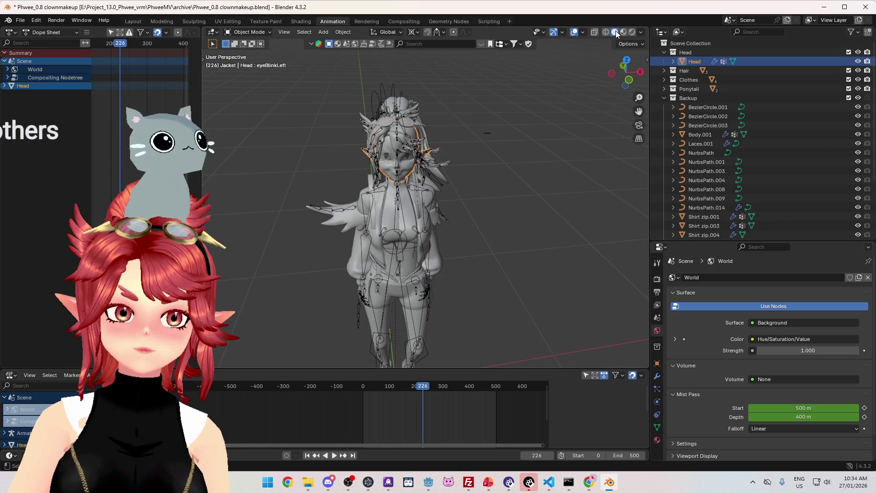
{"action": "mouse_move", "coordinate": [484, 165]}
{"action": "middle_mouse_down"}
{"action": "mouse_move", "coordinate": [519, 137]}
{"action": "mouse_move", "coordinate": [466, 150]}
{"action": "mouse_move", "coordinate": [465, 165]}
{"action": "middle_mouse_up"}
{"action": "scroll", "coordinate": [467, 150], "scroll_direction": "up", "scroll_amount": 5}
{"action": "scroll", "coordinate": [467, 150], "scroll_direction": "down", "scroll_amount": 5}
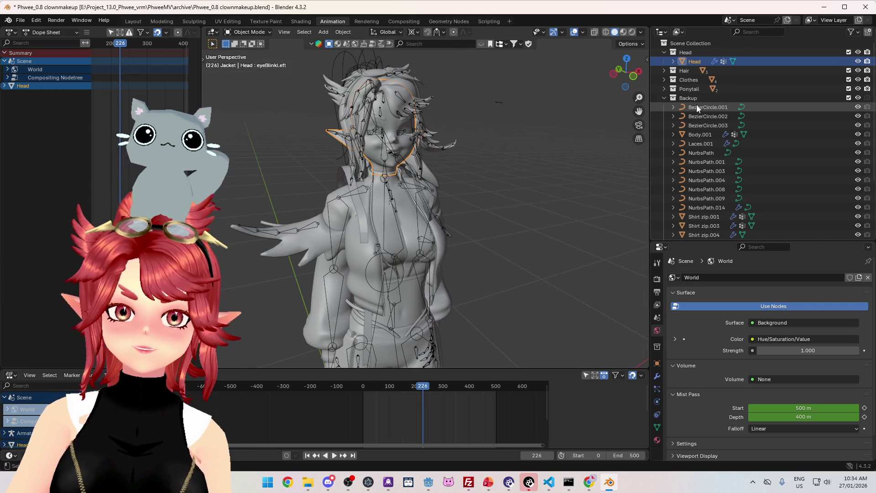
{"action": "scroll", "coordinate": [768, 173], "scroll_direction": "down", "scroll_amount": 5}
{"action": "scroll", "coordinate": [768, 172], "scroll_direction": "up", "scroll_amount": 5}
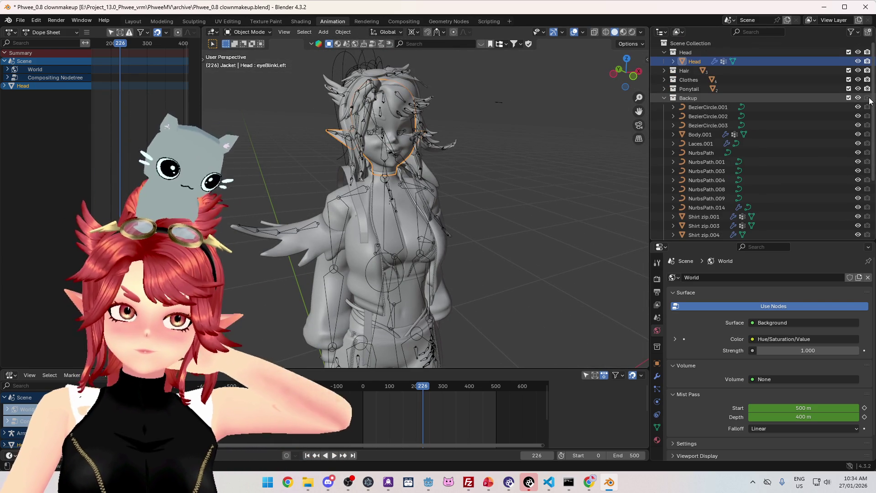
{"action": "left_click", "coordinate": [858, 62]}
{"action": "left_click", "coordinate": [858, 62]}
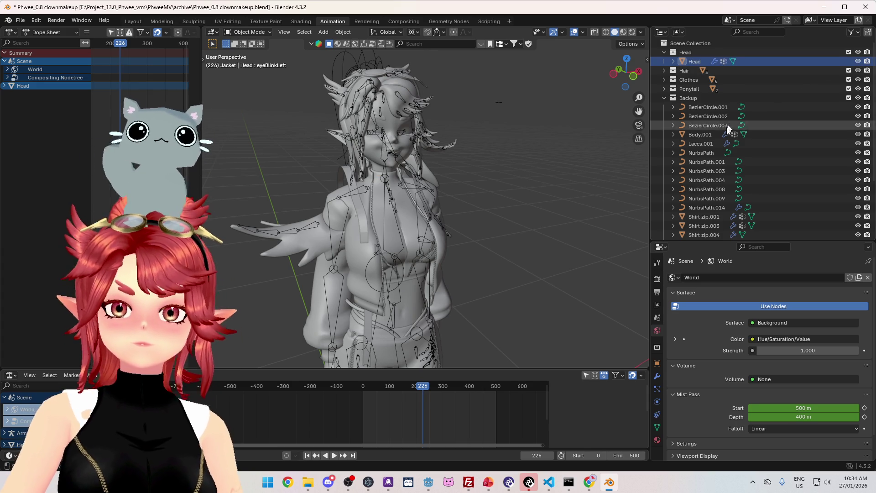
{"action": "scroll", "coordinate": [704, 153], "scroll_direction": "down", "scroll_amount": 5}
{"action": "scroll", "coordinate": [694, 188], "scroll_direction": "up", "scroll_amount": 5}
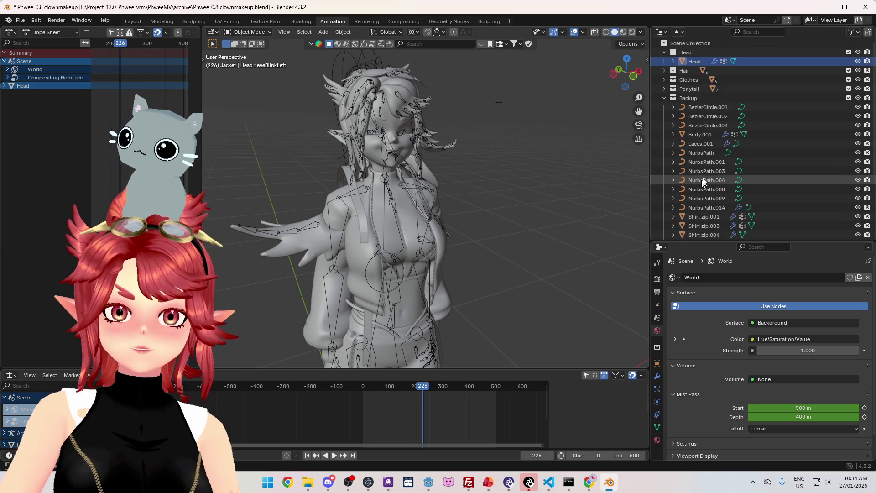
Step: Switch to Object properties and inspect Body.001's scale and collection
{"action": "left_click", "coordinate": [658, 348]}
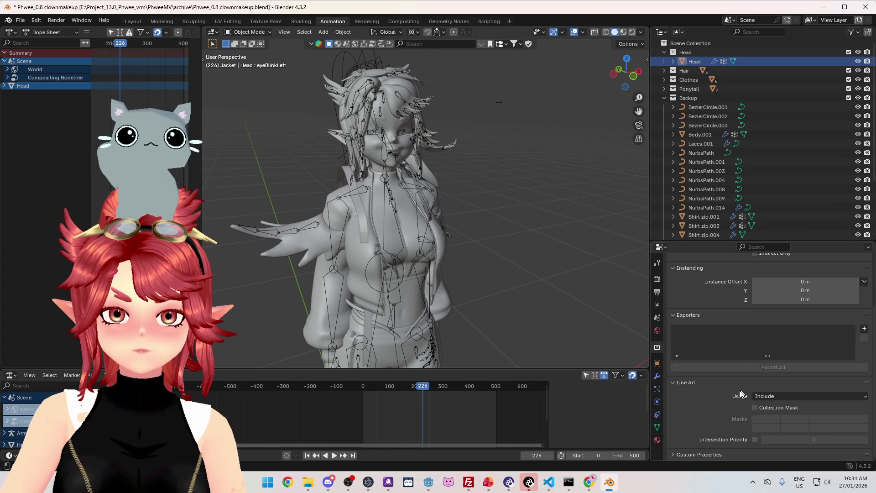
{"action": "left_click", "coordinate": [657, 363]}
{"action": "scroll", "coordinate": [730, 360], "scroll_direction": "down", "scroll_amount": 4}
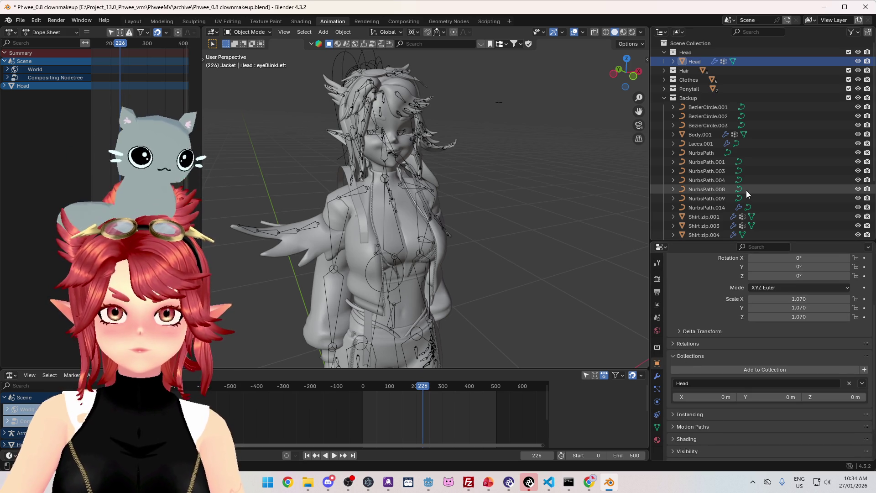
{"action": "scroll", "coordinate": [703, 153], "scroll_direction": "down", "scroll_amount": 3}
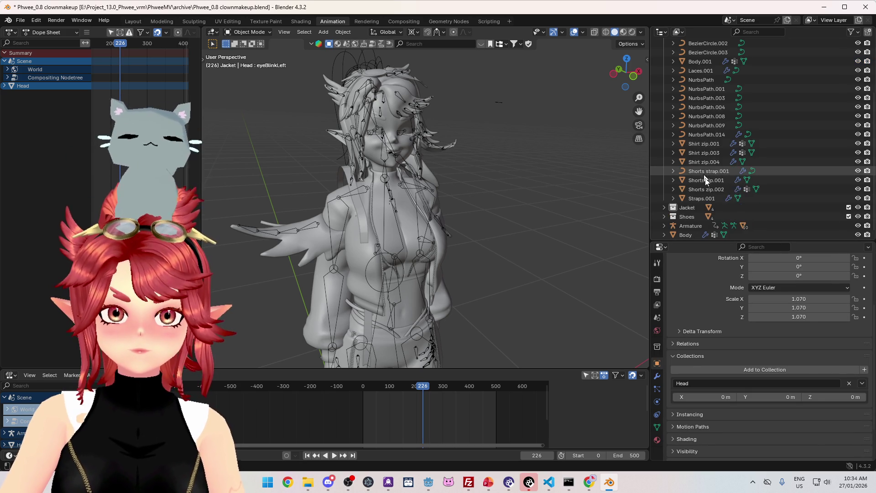
{"action": "left_click", "coordinate": [703, 79]}
{"action": "mouse_move", "coordinate": [593, 96]}
{"action": "middle_mouse_down"}
{"action": "mouse_move", "coordinate": [556, 102]}
{"action": "mouse_move", "coordinate": [505, 143]}
{"action": "middle_mouse_up"}
{"action": "scroll", "coordinate": [505, 144], "scroll_direction": "down", "scroll_amount": 3}
{"action": "scroll", "coordinate": [716, 190], "scroll_direction": "down", "scroll_amount": 2}
Step: Compare the scale and collection of the Body and Straps.001 objects
{"action": "left_click", "coordinate": [683, 231]}
{"action": "mouse_move", "coordinate": [434, 195]}
{"action": "middle_mouse_down"}
{"action": "mouse_move", "coordinate": [466, 206]}
{"action": "mouse_move", "coordinate": [424, 203]}
{"action": "middle_mouse_up"}
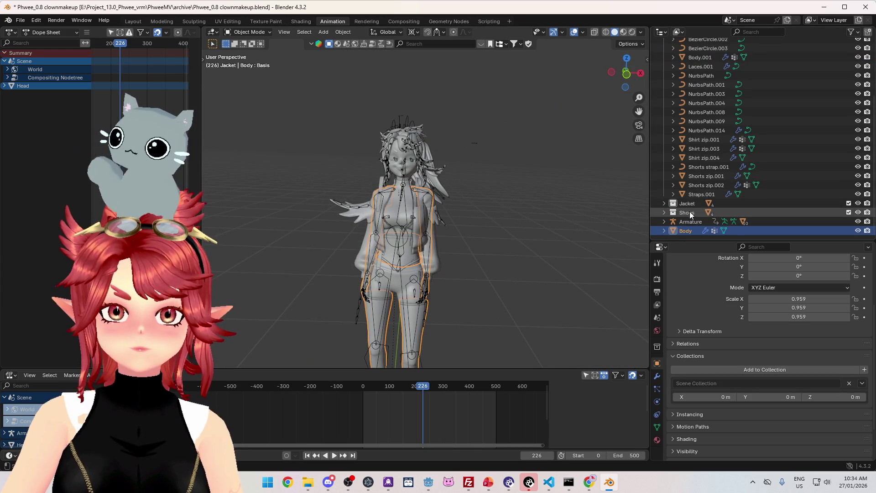
{"action": "scroll", "coordinate": [698, 192], "scroll_direction": "up", "scroll_amount": 5}
{"action": "scroll", "coordinate": [700, 137], "scroll_direction": "down", "scroll_amount": 4}
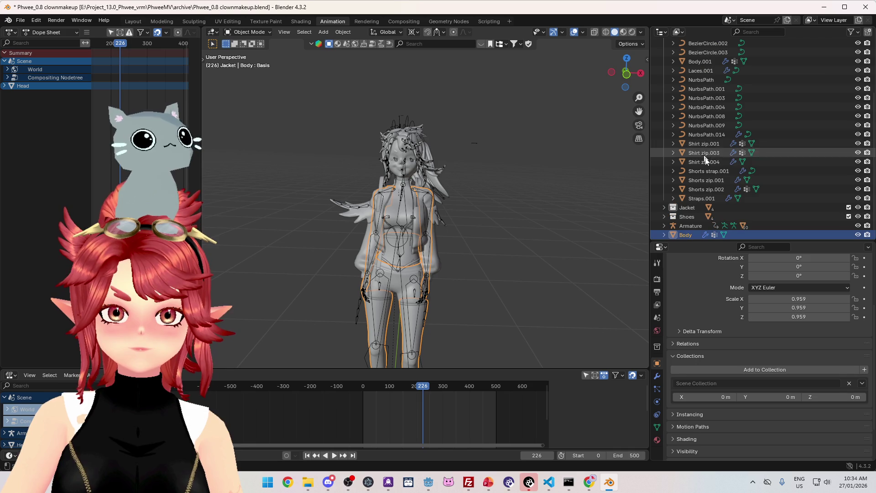
{"action": "left_click", "coordinate": [709, 199]}
{"action": "middle_click_drag", "start_coordinate": [515, 153], "coordinate": [539, 157]}
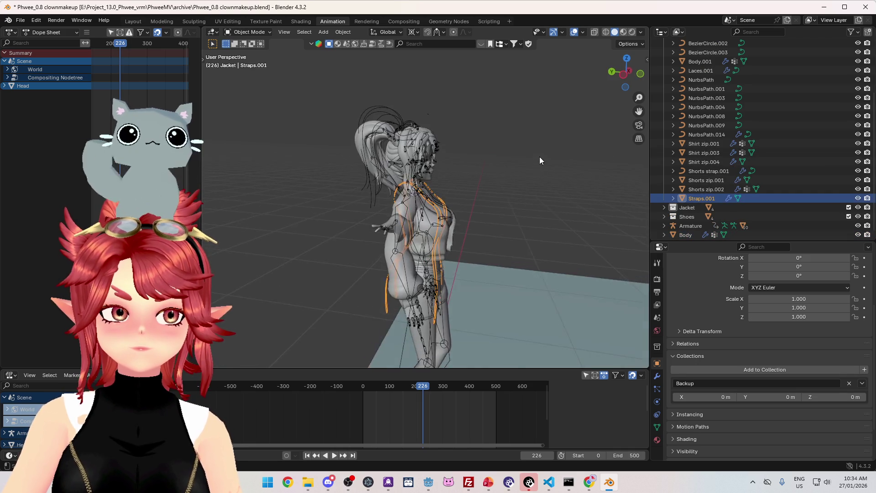
{"action": "scroll", "coordinate": [497, 186], "scroll_direction": "up", "scroll_amount": 5}
{"action": "mouse_move", "coordinate": [496, 186]}
{"action": "middle_mouse_down"}
{"action": "mouse_move", "coordinate": [435, 203]}
{"action": "mouse_move", "coordinate": [452, 201]}
{"action": "middle_mouse_up"}
{"action": "scroll", "coordinate": [694, 91], "scroll_direction": "up", "scroll_amount": 5}
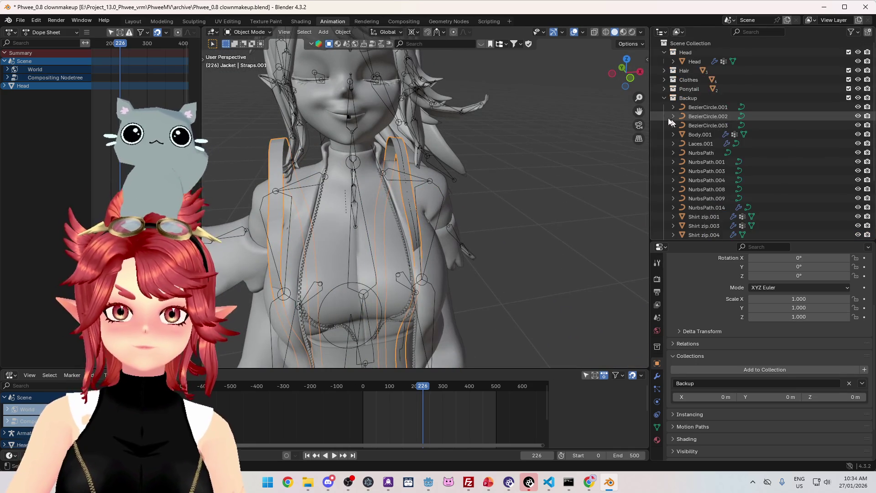
Step: Expand the Hair collection and check the Fringe mesh's properties
{"action": "left_click", "coordinate": [664, 70]}
{"action": "left_click", "coordinate": [705, 78]}
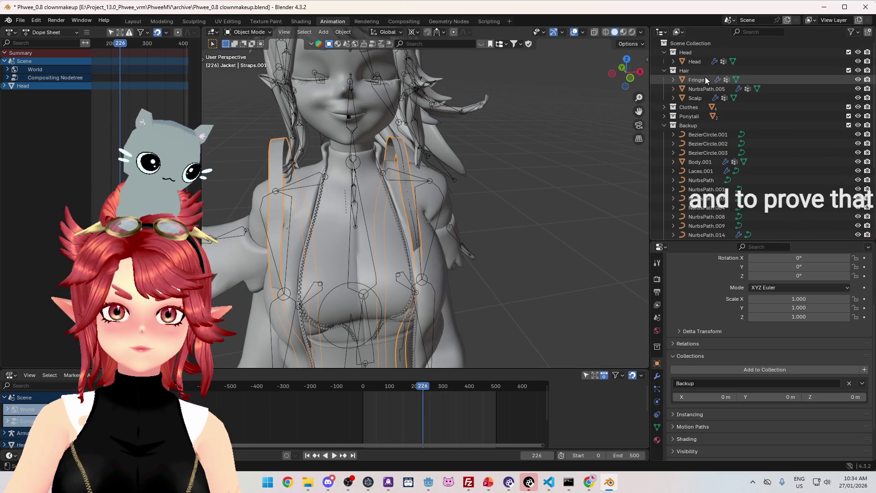
{"action": "scroll", "coordinate": [502, 128], "scroll_direction": "down", "scroll_amount": 5}
{"action": "scroll", "coordinate": [474, 133], "scroll_direction": "up", "scroll_amount": 5}
{"action": "scroll", "coordinate": [478, 135], "scroll_direction": "down", "scroll_amount": 2}
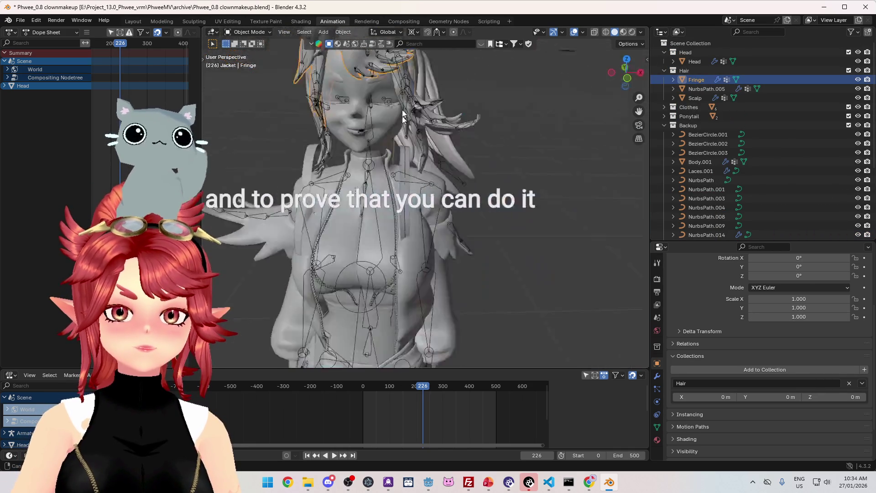
Step: Check the Head mesh, then Body.001 at 0.959 scale in the Backup collection
{"action": "left_click", "coordinate": [699, 61]}
{"action": "middle_click_drag", "start_coordinate": [497, 113], "coordinate": [500, 178], "text": "shift"}
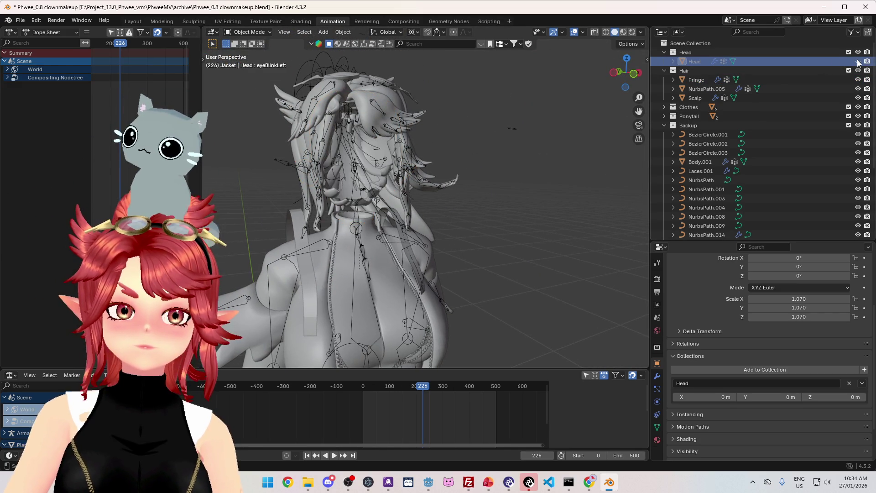
{"action": "scroll", "coordinate": [516, 168], "scroll_direction": "down", "scroll_amount": 4}
{"action": "scroll", "coordinate": [750, 149], "scroll_direction": "down", "scroll_amount": 3}
{"action": "left_click", "coordinate": [701, 107]}
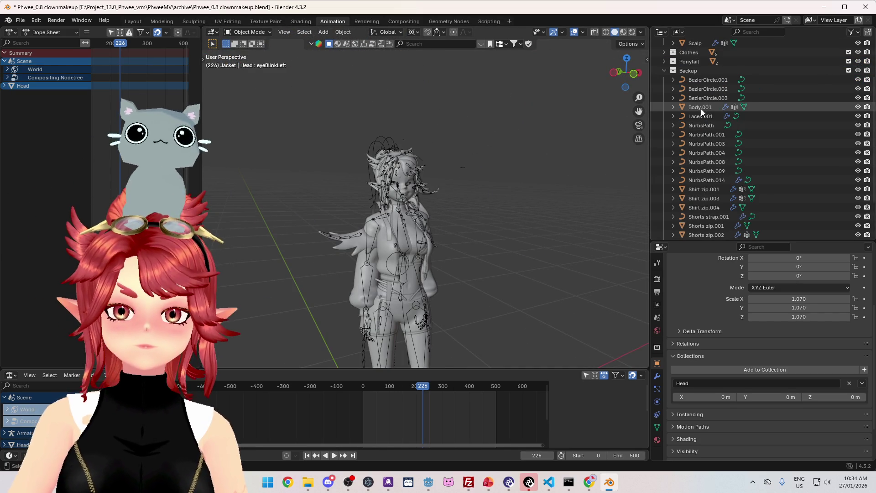
{"action": "mouse_move", "coordinate": [535, 202]}
{"action": "middle_mouse_down"}
{"action": "mouse_move", "coordinate": [546, 181]}
{"action": "mouse_move", "coordinate": [499, 179]}
{"action": "middle_mouse_up"}
{"action": "scroll", "coordinate": [491, 113], "scroll_direction": "up", "scroll_amount": 3}
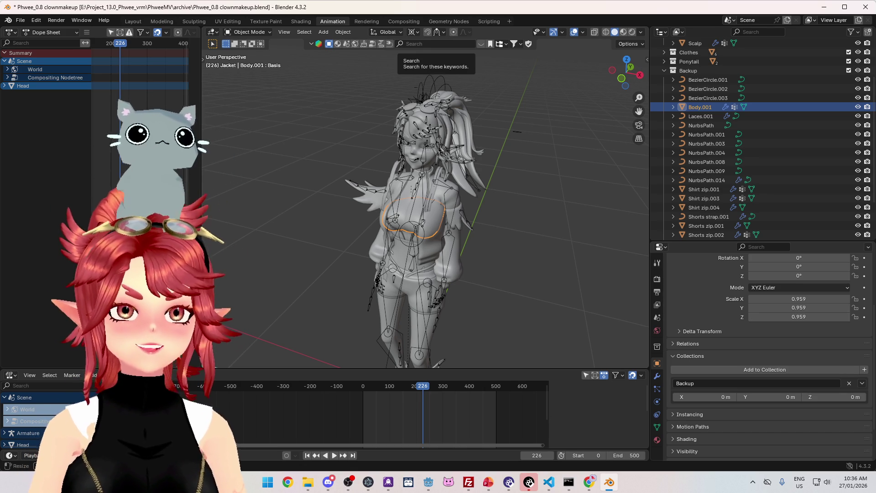
Step: Orbit around the character and settle on a front orthographic view
{"action": "middle_click_drag", "start_coordinate": [425, 196], "coordinate": [528, 180]}
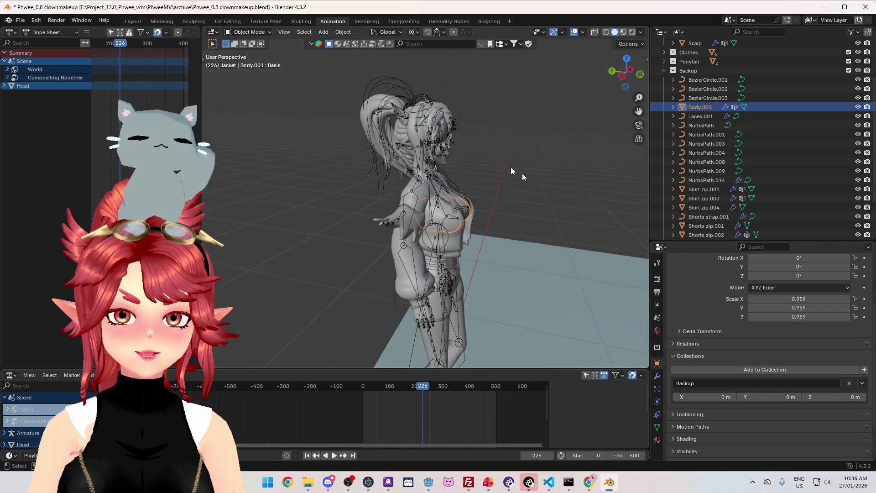
{"action": "scroll", "coordinate": [456, 165], "scroll_direction": "up", "scroll_amount": 5}
{"action": "middle_click_drag", "start_coordinate": [455, 164], "coordinate": [424, 180]}
{"action": "scroll", "coordinate": [425, 181], "scroll_direction": "down", "scroll_amount": 4}
{"action": "scroll", "coordinate": [421, 184], "scroll_direction": "up", "scroll_amount": 3}
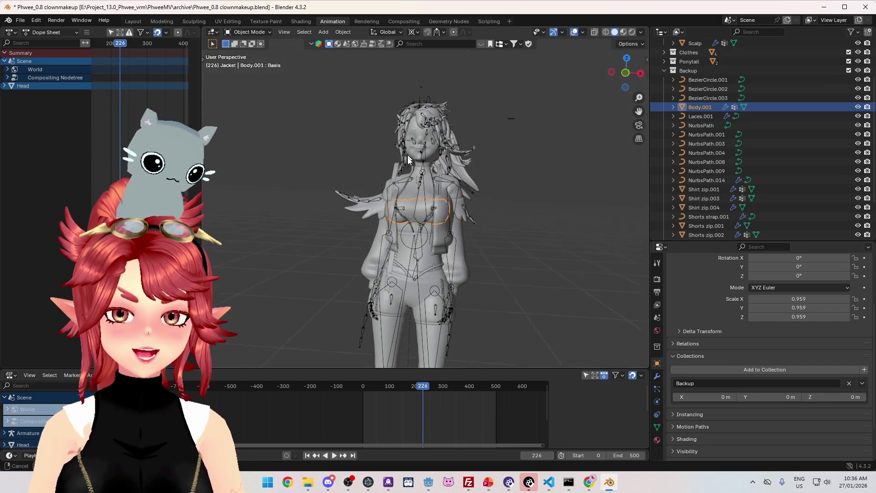
{"action": "scroll", "coordinate": [421, 183], "scroll_direction": "up", "scroll_amount": 3}
{"action": "mouse_move", "coordinate": [461, 217]}
{"action": "middle_mouse_down"}
{"action": "mouse_move", "coordinate": [506, 225]}
{"action": "mouse_move", "coordinate": [494, 271]}
{"action": "mouse_move", "coordinate": [440, 251]}
{"action": "mouse_move", "coordinate": [450, 285]}
{"action": "middle_mouse_up"}
{"action": "key", "text": "KP_1"}
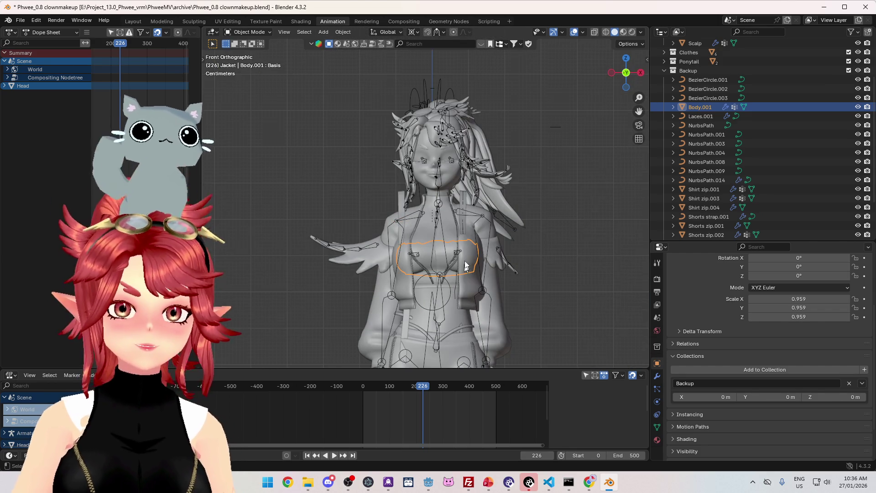
{"action": "scroll", "coordinate": [470, 256], "scroll_direction": "down", "scroll_amount": 2}
{"action": "scroll", "coordinate": [466, 264], "scroll_direction": "up", "scroll_amount": 3}
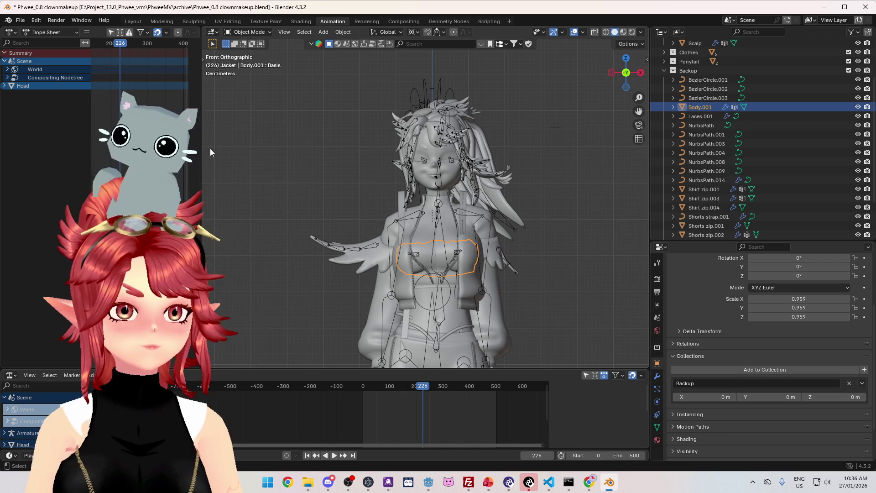
{"action": "scroll", "coordinate": [674, 91], "scroll_direction": "down", "scroll_amount": 3}
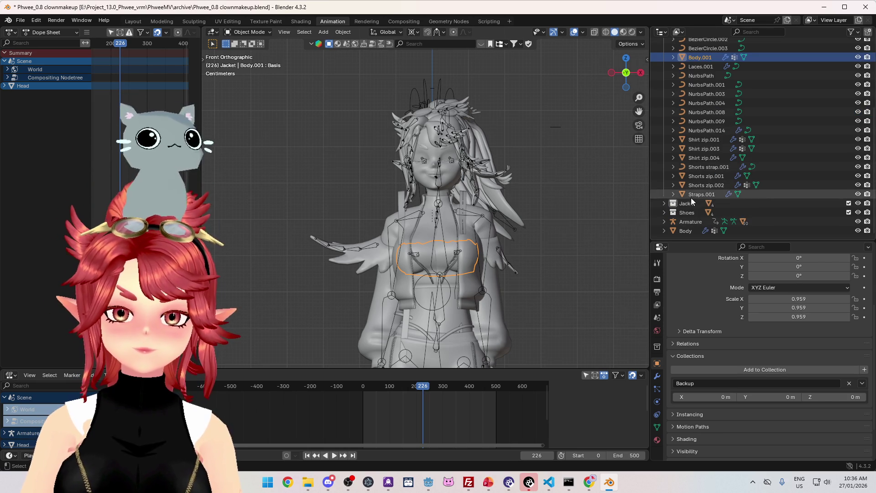
Step: Put the Armature in Pose Mode, select all bones and clear user transforms
{"action": "left_click", "coordinate": [688, 222]}
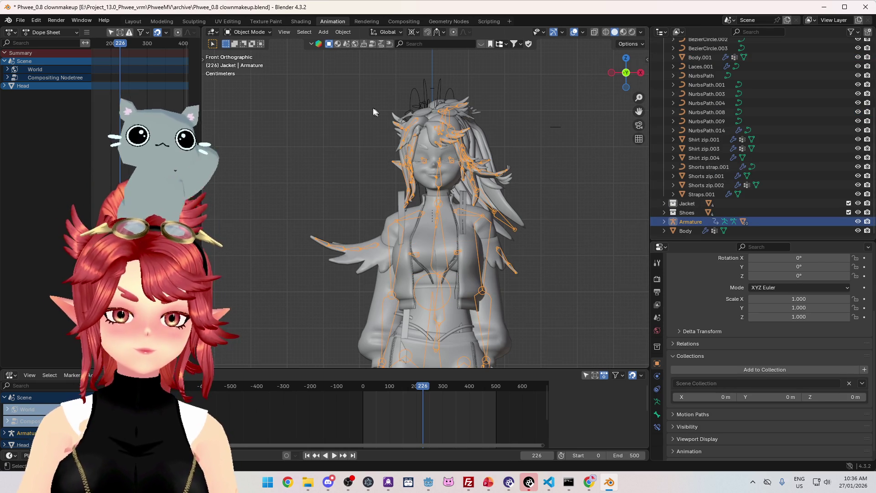
{"action": "left_click", "coordinate": [253, 33]}
{"action": "left_click", "coordinate": [251, 63]}
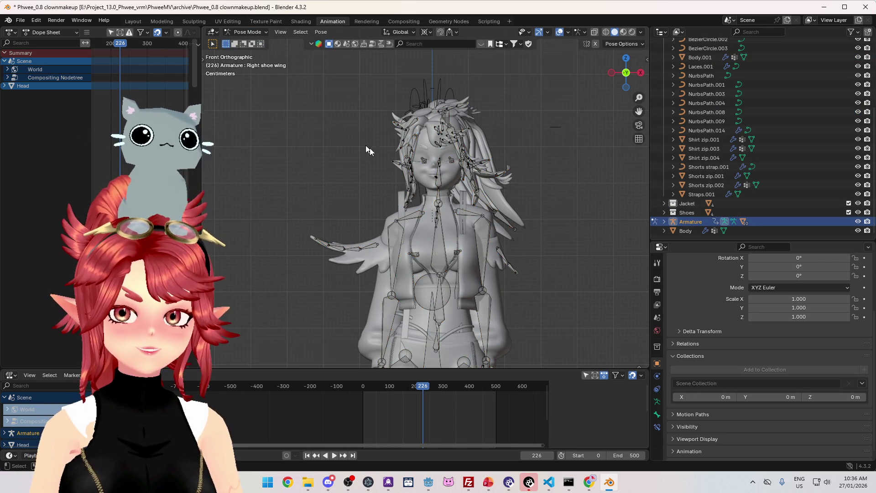
{"action": "key", "text": "a"}
{"action": "right_click", "coordinate": [335, 150]}
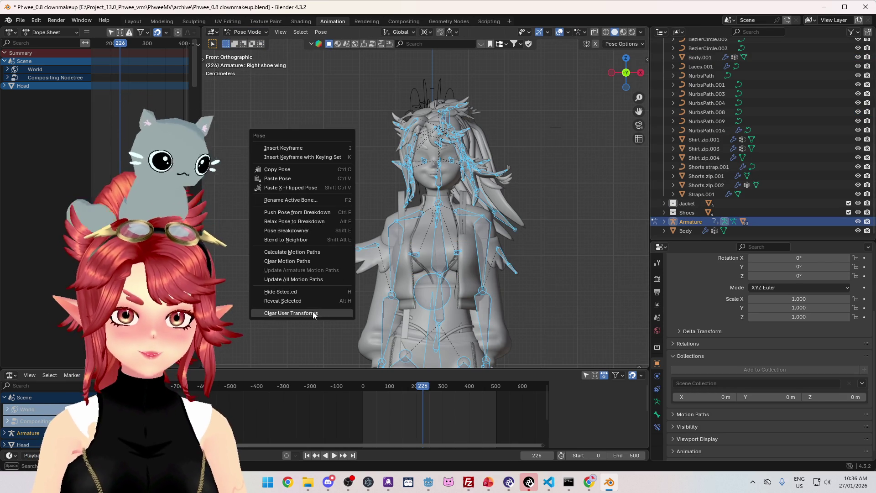
{"action": "left_click", "coordinate": [290, 313]}
Step: Enlarge the lower NLA editor
{"action": "scroll", "coordinate": [354, 256], "scroll_direction": "down", "scroll_amount": 5}
{"action": "scroll", "coordinate": [475, 250], "scroll_direction": "up", "scroll_amount": 2}
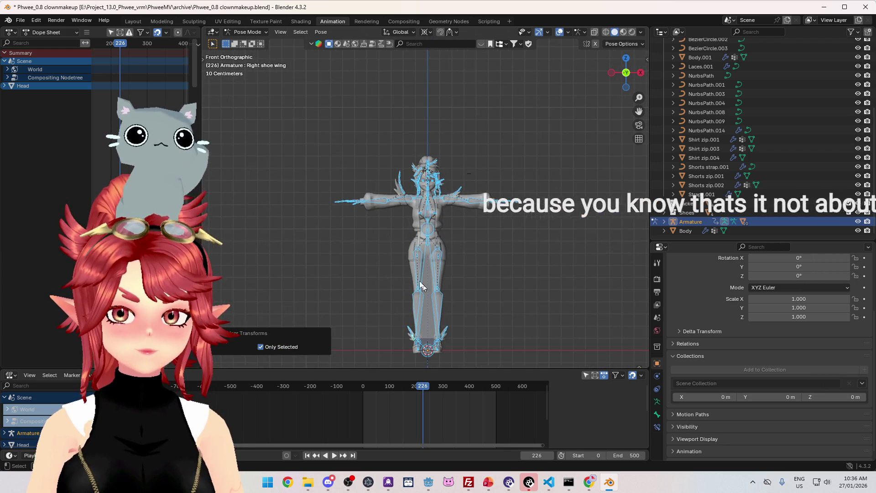
{"action": "left_click_drag", "start_coordinate": [219, 368], "coordinate": [219, 188]}
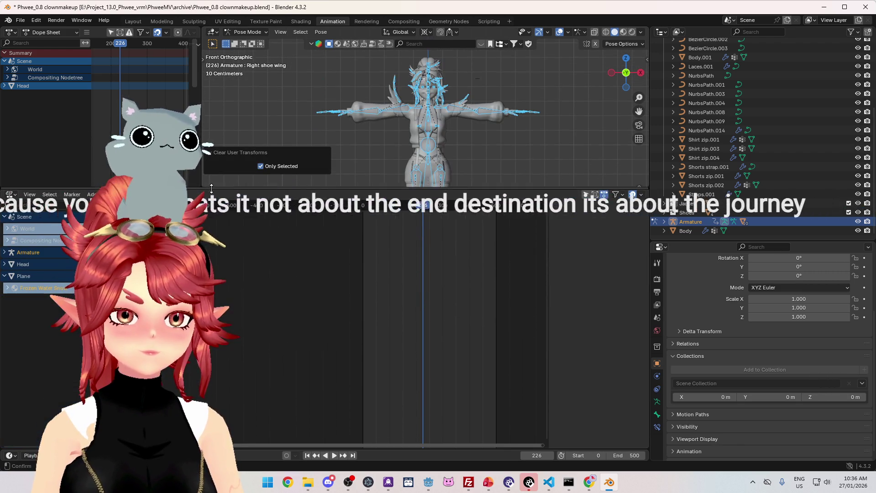
Step: Expand the Armature's NLA tracks, mute its strips, and inspect the Head channel
{"action": "left_click", "coordinate": [4, 216]}
{"action": "left_click", "coordinate": [5, 229]}
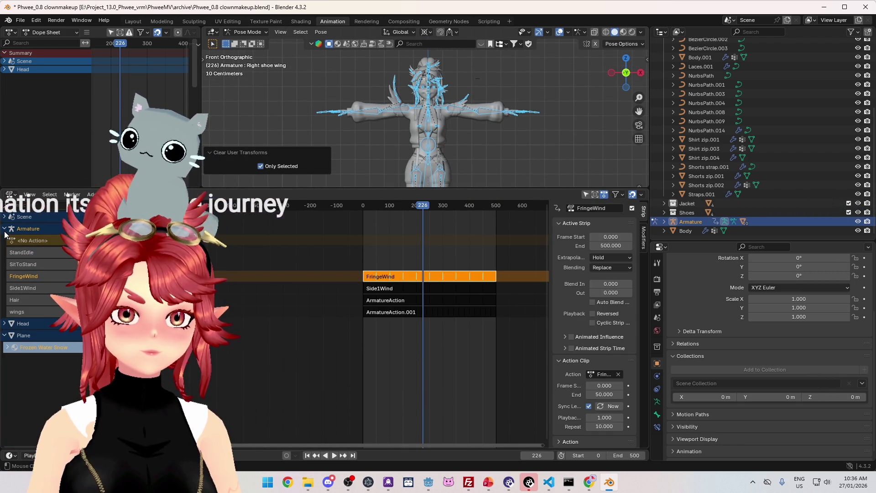
{"action": "key", "text": "h"}
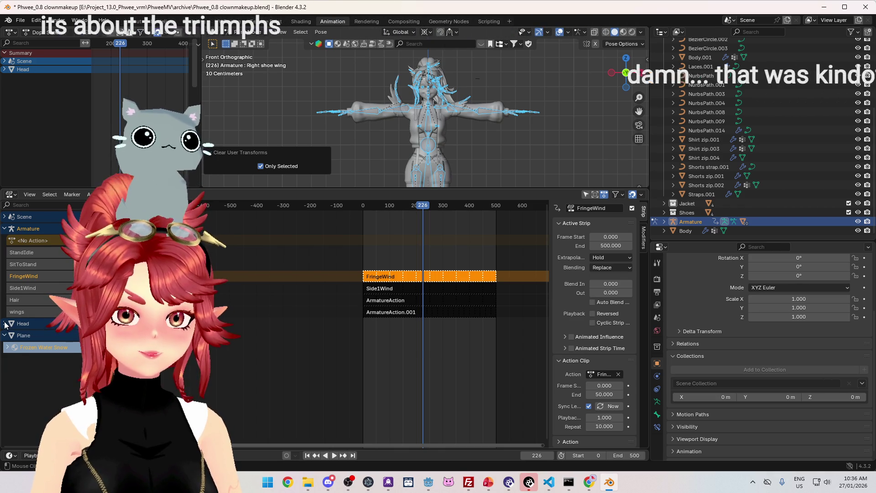
{"action": "left_click", "coordinate": [5, 323]}
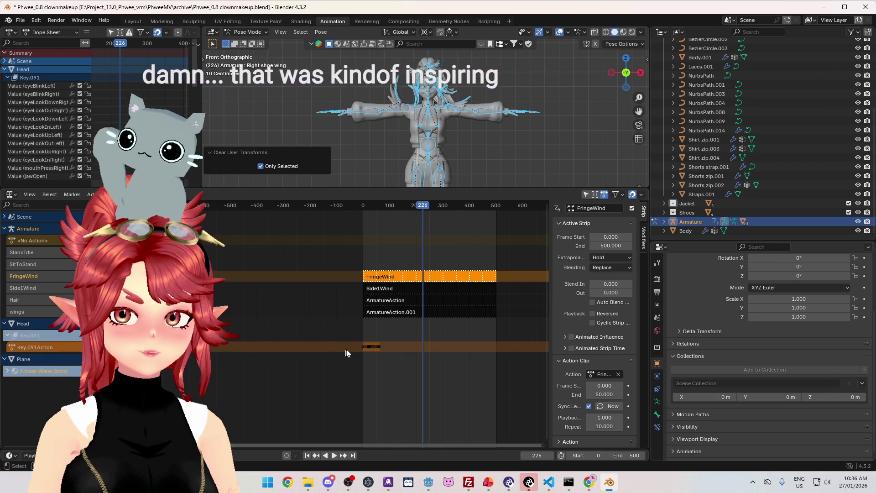
{"action": "left_click", "coordinate": [381, 347]}
{"action": "left_click", "coordinate": [380, 347]}
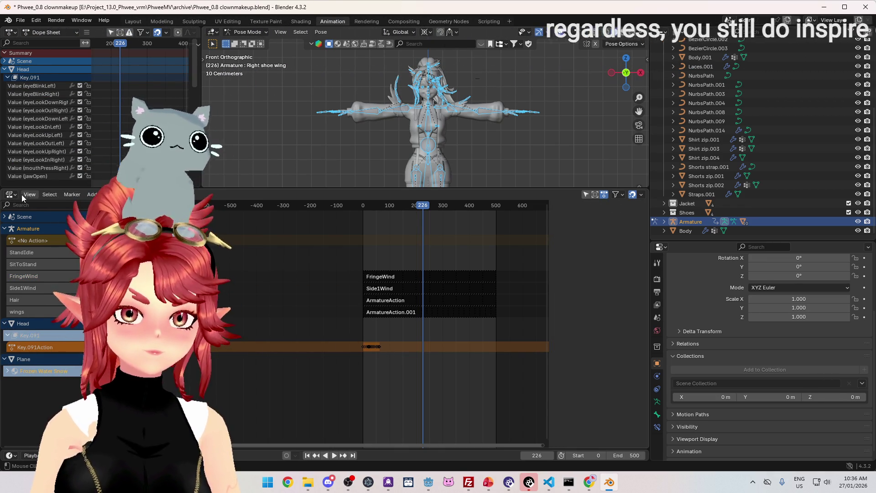
{"action": "scroll", "coordinate": [426, 119], "scroll_direction": "up", "scroll_amount": 3}
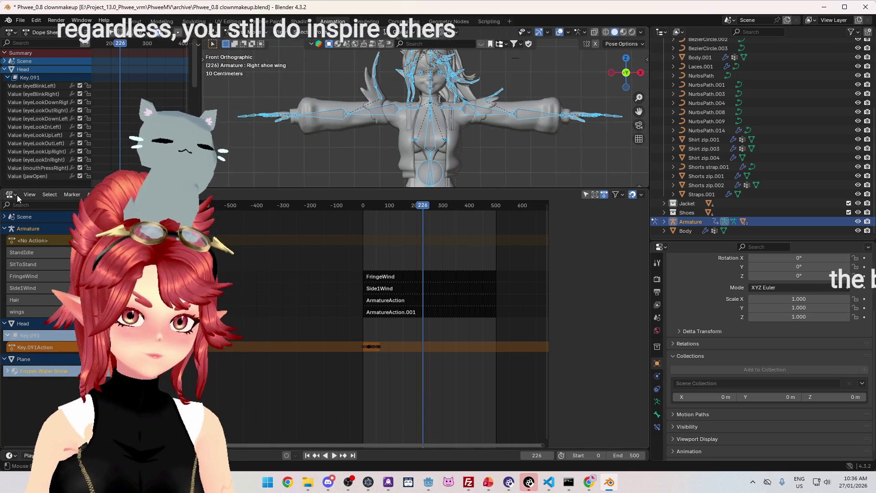
Step: Switch the lower editor to the Dope Sheet and return the rig to Object Mode
{"action": "key", "text": "shift+F12"}
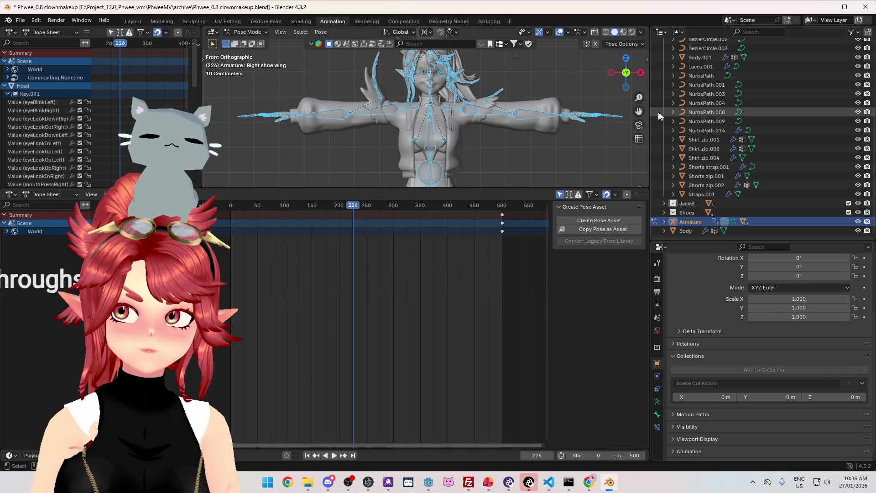
{"action": "left_click", "coordinate": [250, 31]}
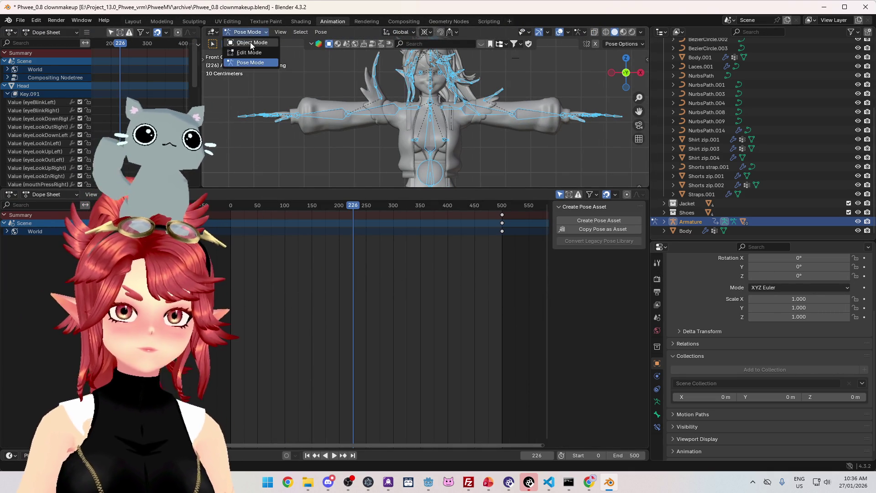
{"action": "left_click", "coordinate": [250, 42]}
{"action": "scroll", "coordinate": [690, 135], "scroll_direction": "up", "scroll_amount": 5}
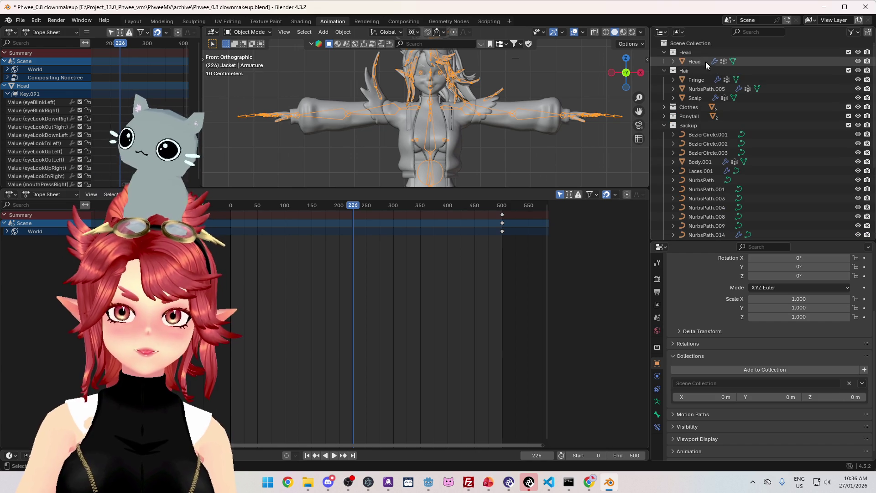
Step: Delete all of the Head's shape-key keyframes and the World keyframes at frame 500
{"action": "left_click", "coordinate": [705, 61]}
{"action": "left_click_drag", "start_coordinate": [337, 217], "coordinate": [186, 394]}
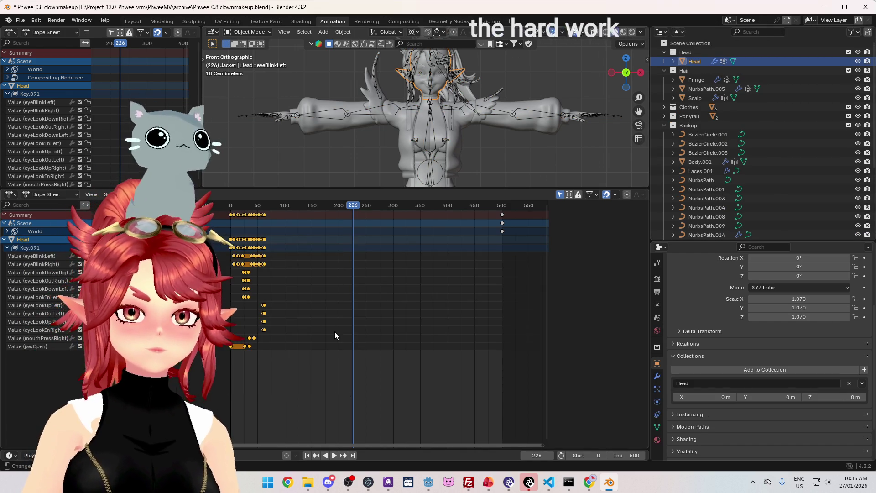
{"action": "key", "text": "Delete"}
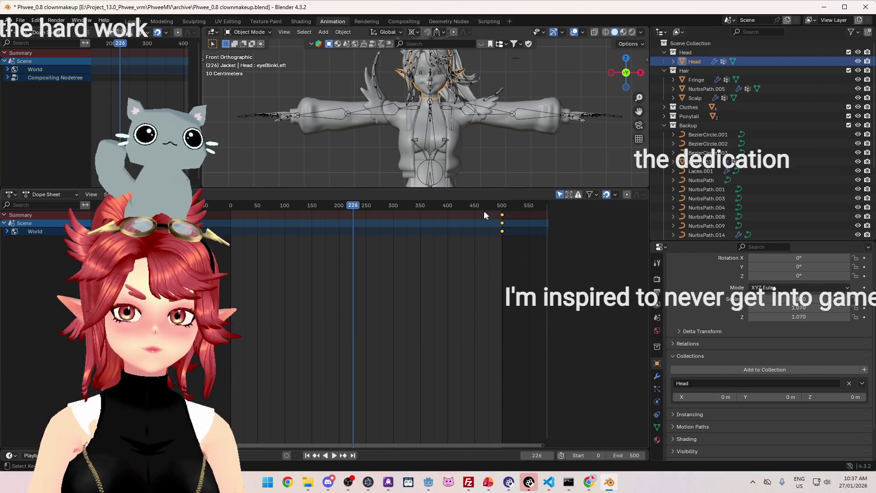
{"action": "key", "text": "a"}
{"action": "key", "text": "Delete"}
Step: Show the Head mesh's Shape Keys list, then bring up the archive folder window
{"action": "left_click", "coordinate": [656, 426]}
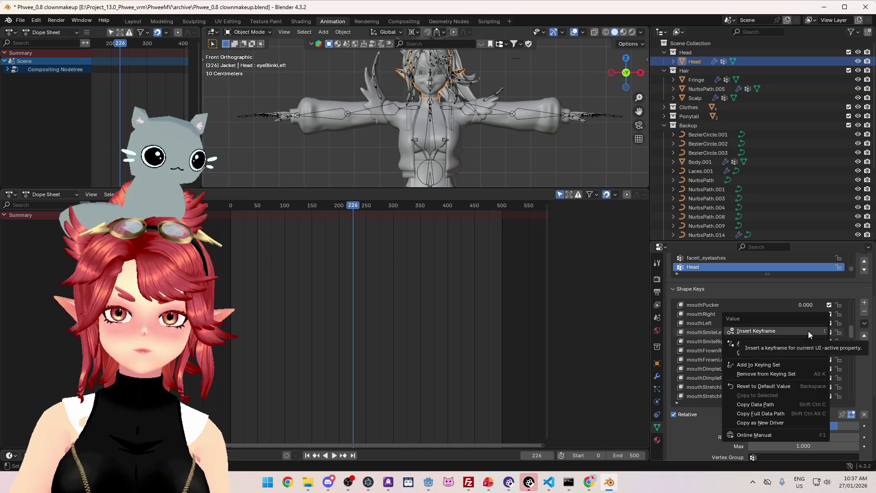
{"action": "left_click", "coordinate": [808, 330]}
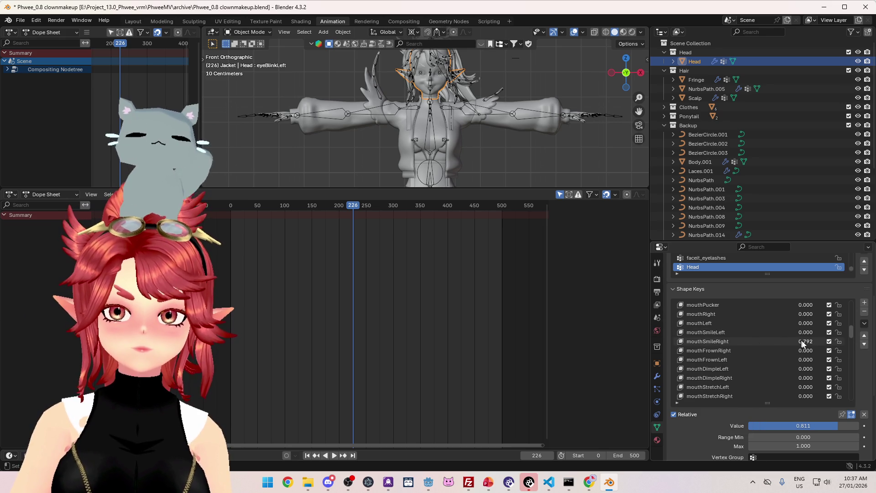
{"action": "scroll", "coordinate": [796, 335], "scroll_direction": "up", "scroll_amount": 5}
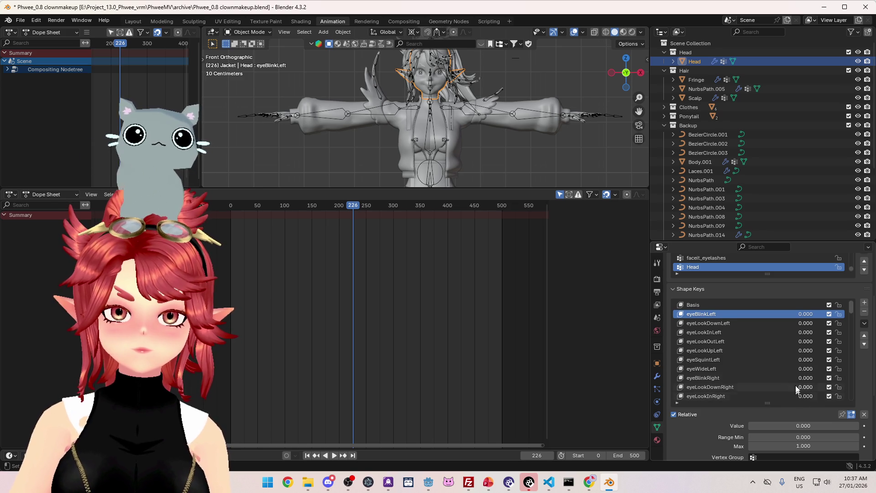
{"action": "scroll", "coordinate": [795, 390], "scroll_direction": "down", "scroll_amount": 6}
{"action": "scroll", "coordinate": [810, 347], "scroll_direction": "up", "scroll_amount": 3}
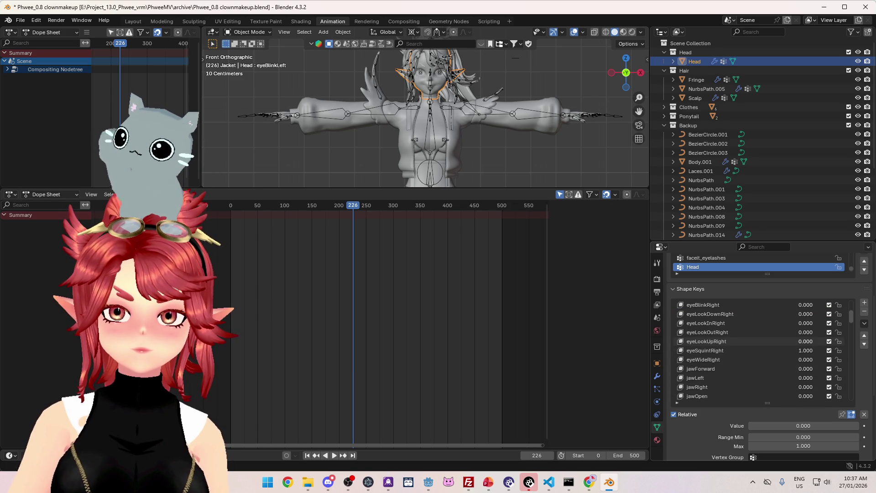
{"action": "scroll", "coordinate": [804, 386], "scroll_direction": "down", "scroll_amount": 11}
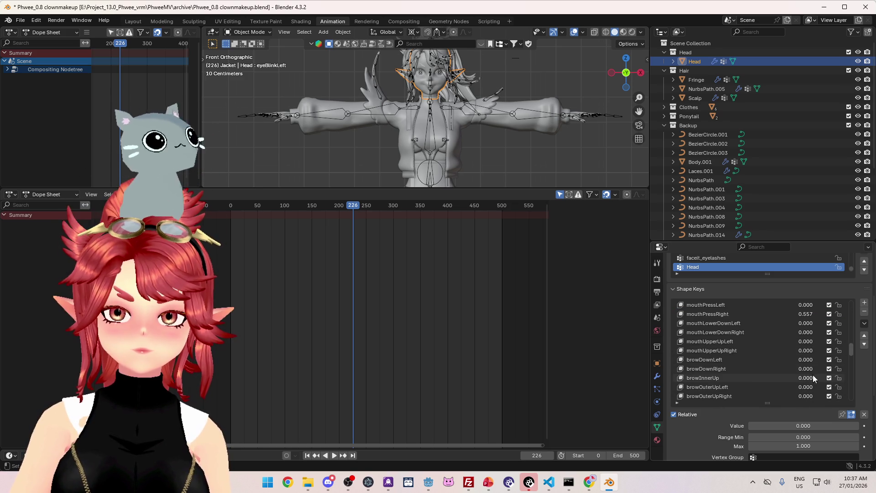
{"action": "scroll", "coordinate": [803, 358], "scroll_direction": "down", "scroll_amount": 15}
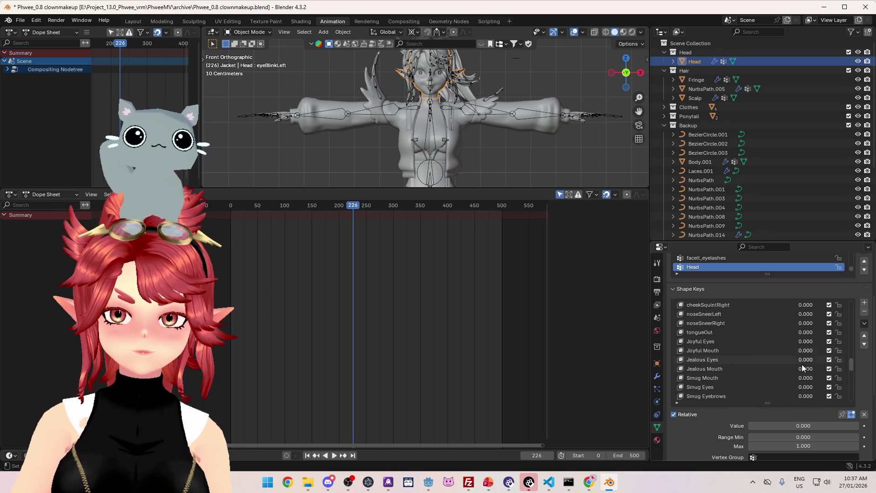
{"action": "scroll", "coordinate": [807, 360], "scroll_direction": "down", "scroll_amount": 3}
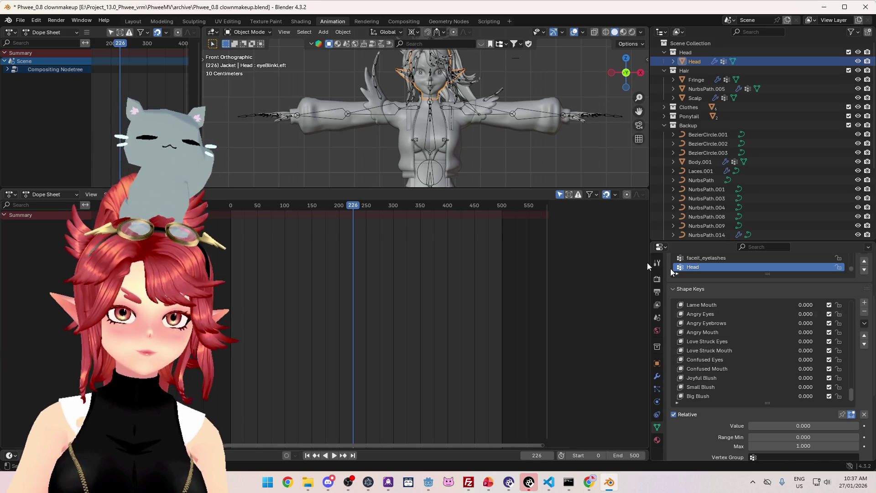
{"action": "left_click", "coordinate": [309, 482]}
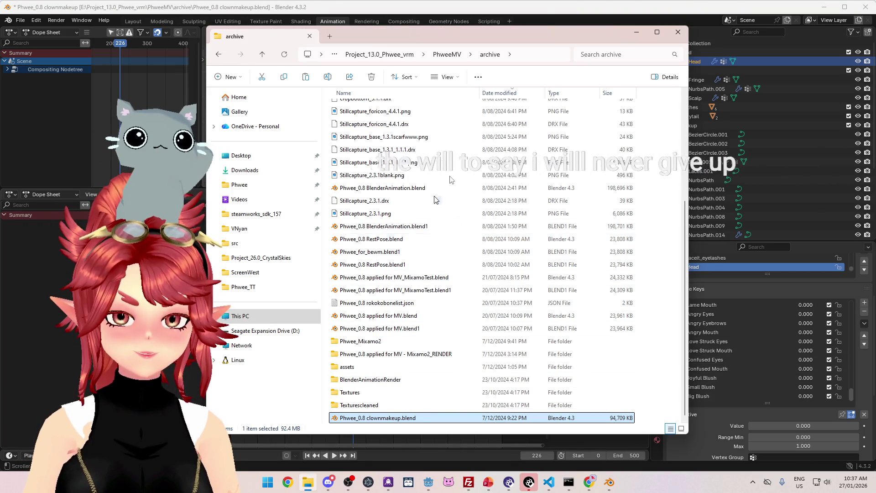
Step: Quit Blender without saving and delete Phwee_0.8 clownmakeup.blend
{"action": "key", "text": "alt+Tab"}
{"action": "key", "text": "ctrl+q"}
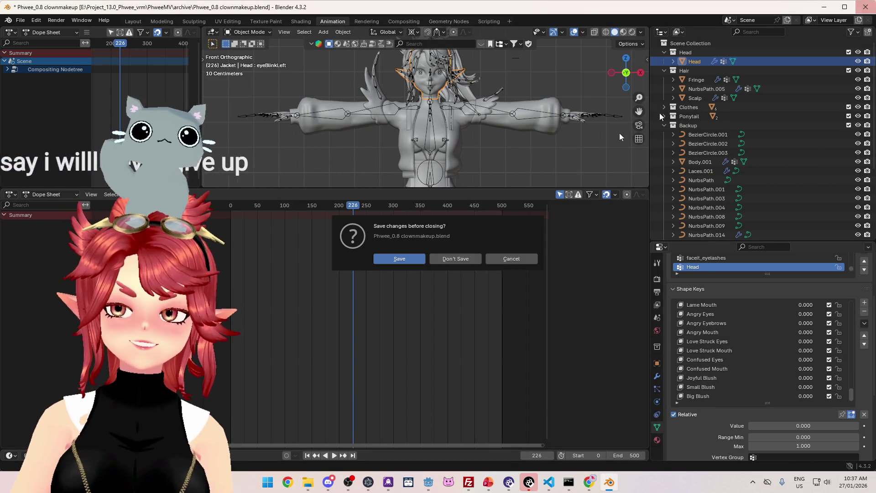
{"action": "left_click", "coordinate": [455, 261]}
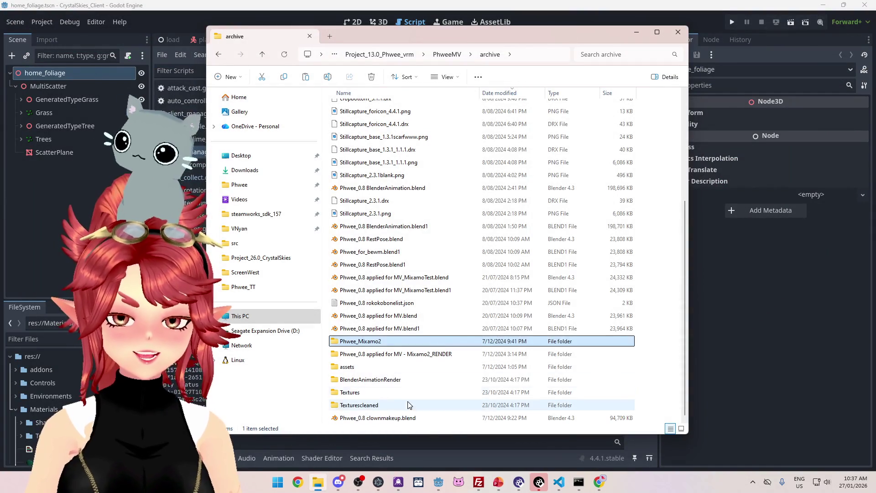
{"action": "key", "text": "Delete"}
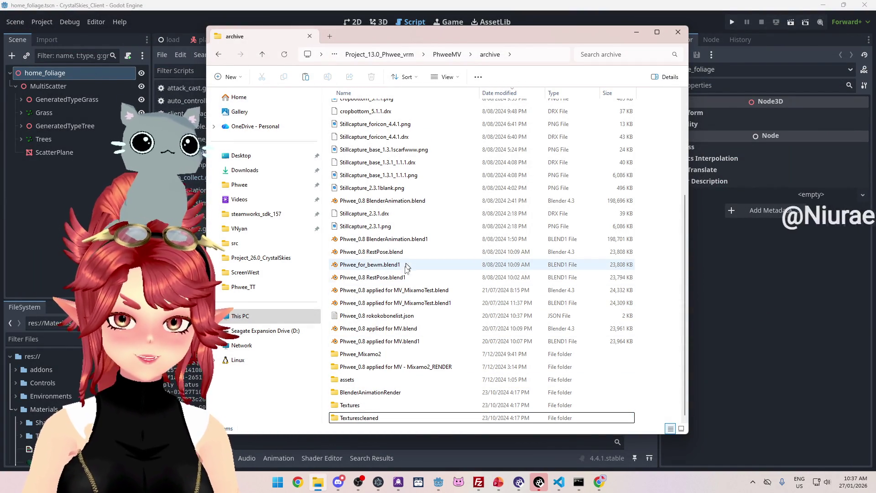
Step: Duplicate Phwee_0.8 RestPose.blend1, rename the copy Phwee_0.8 ClownMakeup.blend1, and open it
{"action": "left_click", "coordinate": [374, 278]}
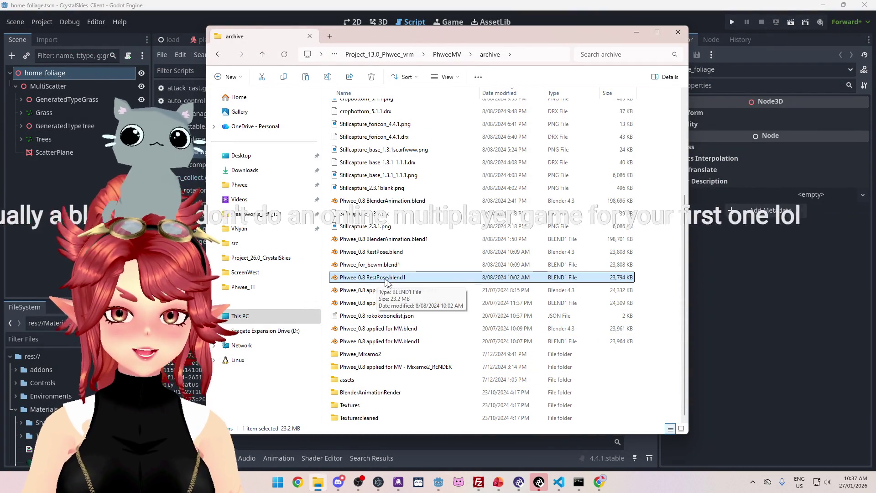
{"action": "key", "text": "ctrl+c"}
{"action": "key", "text": "ctrl+v"}
{"action": "key", "text": "F2"}
{"action": "key", "text": "BackSpace"}
{"action": "key", "text": "BackSpace"}
{"action": "key", "text": "BackSpace"}
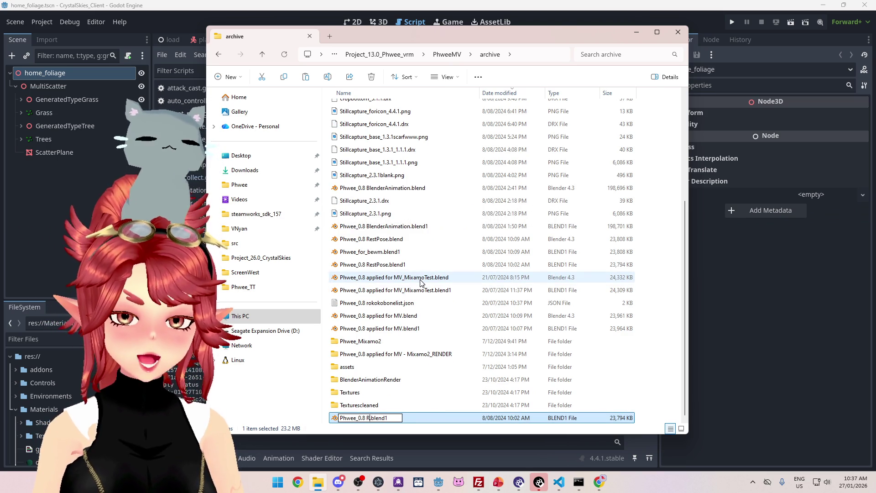
{"action": "type", "text": "ClownMakeup"}
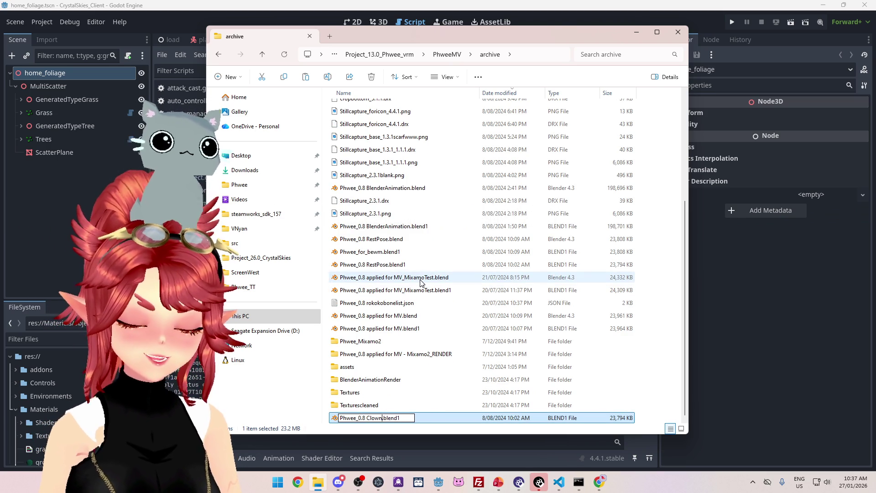
{"action": "key", "text": "Return"}
{"action": "key", "text": "Return"}
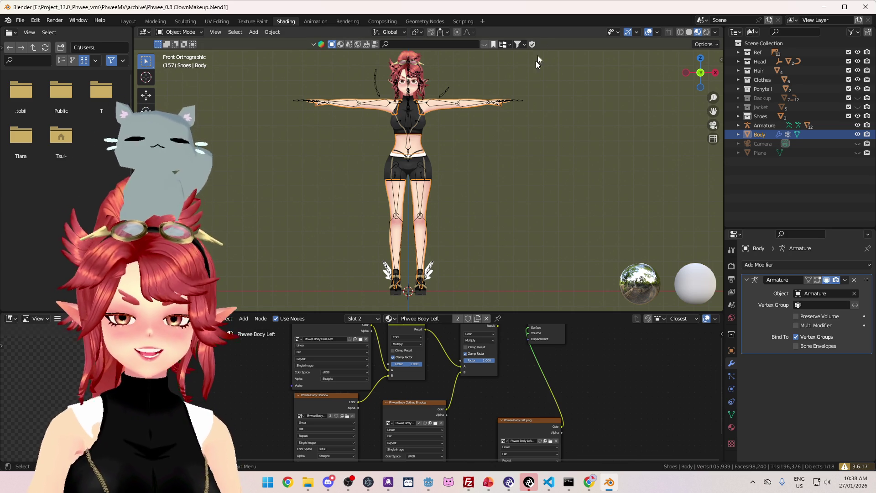
Step: Select the Head mesh, frame the face, and make the 3D viewport taller
{"action": "scroll", "coordinate": [431, 173], "scroll_direction": "up", "scroll_amount": 2}
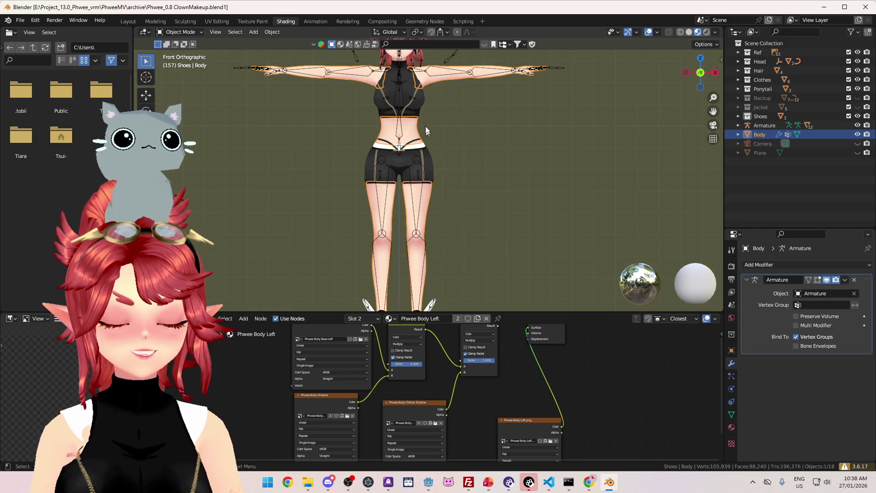
{"action": "middle_click_drag", "start_coordinate": [427, 136], "coordinate": [434, 224], "text": "shift"}
{"action": "scroll", "coordinate": [450, 133], "scroll_direction": "up", "scroll_amount": 3}
{"action": "left_click", "coordinate": [398, 120]}
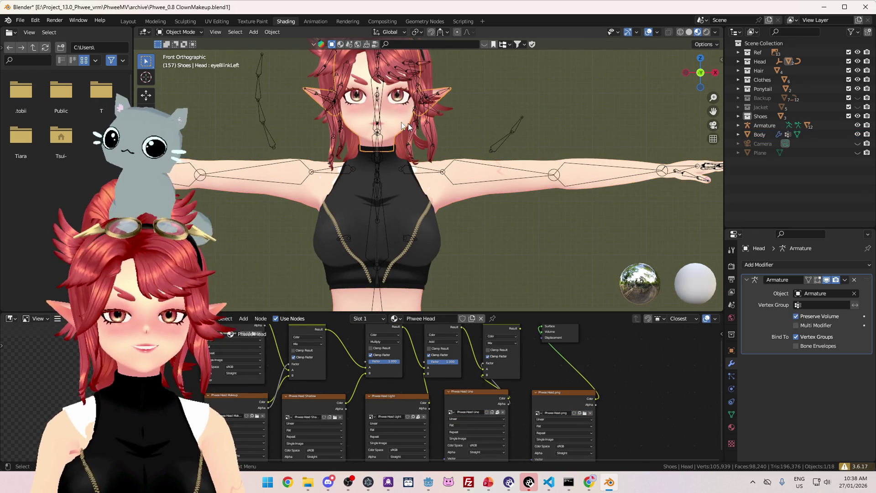
{"action": "scroll", "coordinate": [387, 109], "scroll_direction": "up", "scroll_amount": 3}
{"action": "mouse_move", "coordinate": [387, 109]}
{"action": "middle_mouse_down", "text": "shift"}
{"action": "mouse_move", "coordinate": [455, 247]}
{"action": "mouse_move", "coordinate": [446, 210]}
{"action": "middle_mouse_up", "text": "shift"}
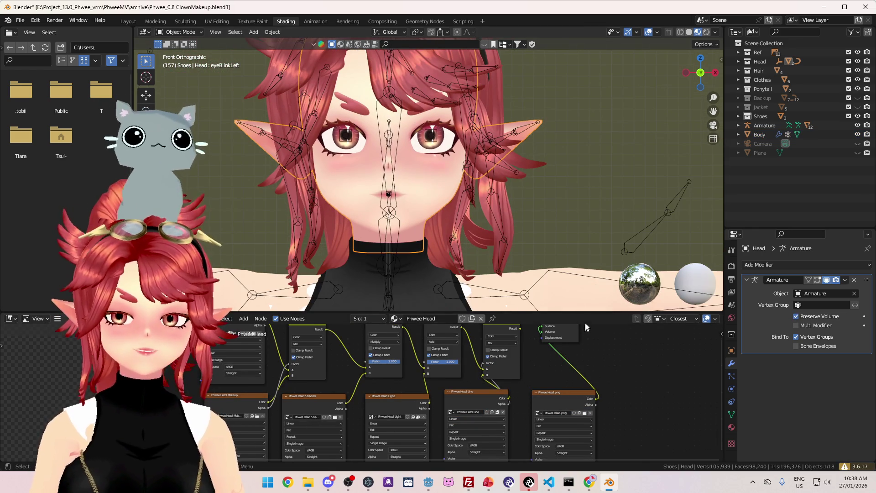
{"action": "left_click_drag", "start_coordinate": [586, 312], "coordinate": [586, 407]}
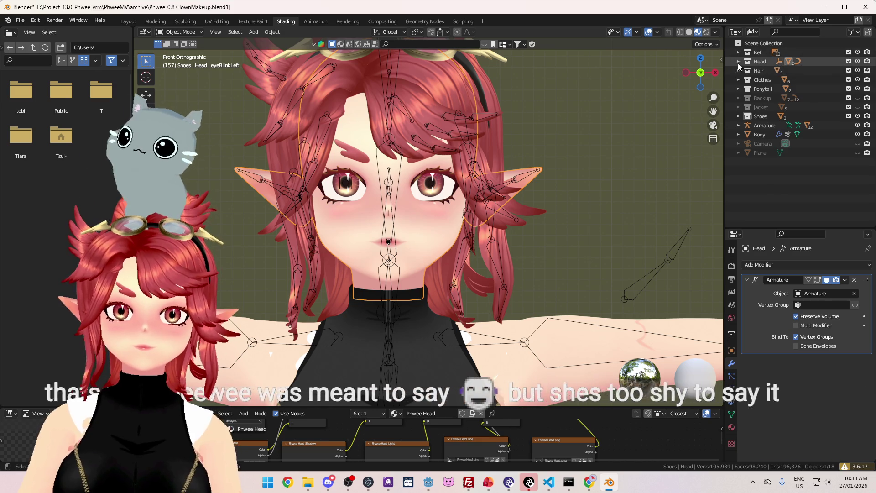
Step: Reveal the Head in the Outliner and switch it into Texture Paint mode
{"action": "key", "text": "period"}
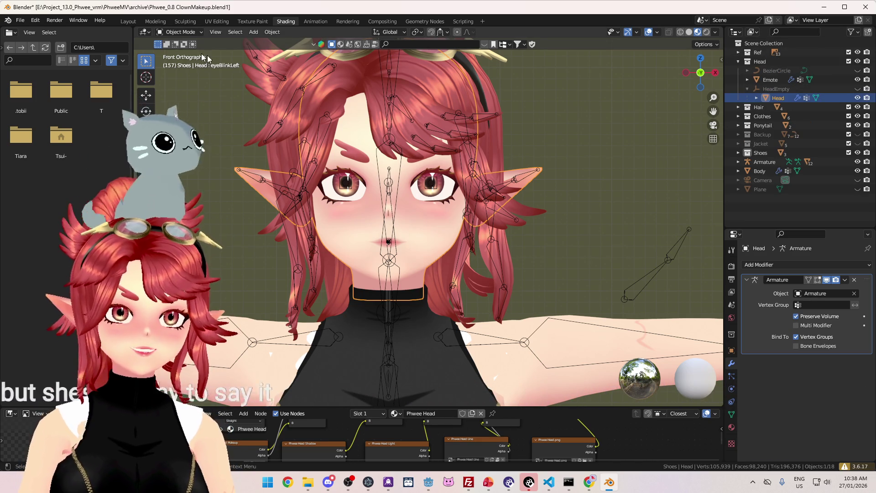
{"action": "left_click", "coordinate": [179, 32]}
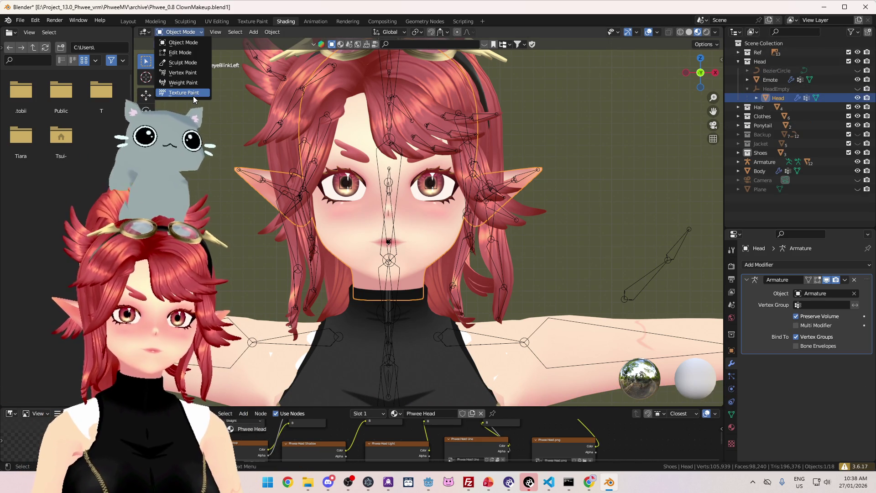
{"action": "left_click", "coordinate": [184, 93]}
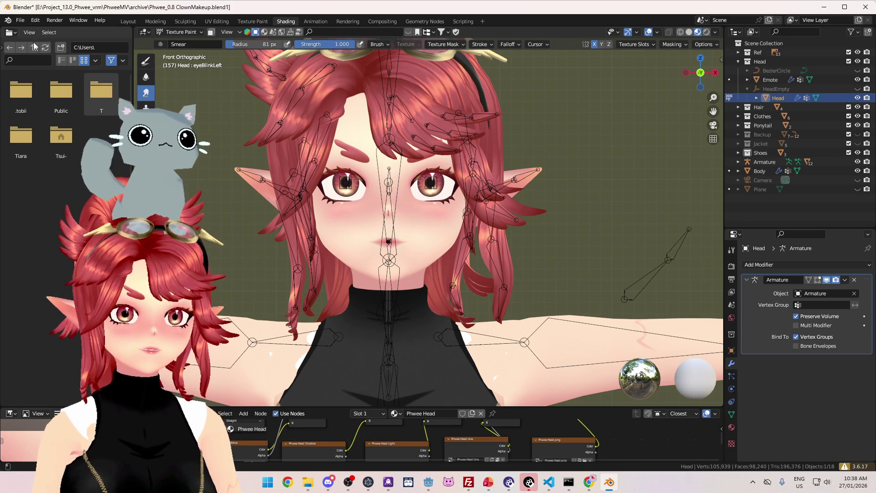
Step: Turn the left File Browser into a wider Image Editor
{"action": "left_click", "coordinate": [10, 33]}
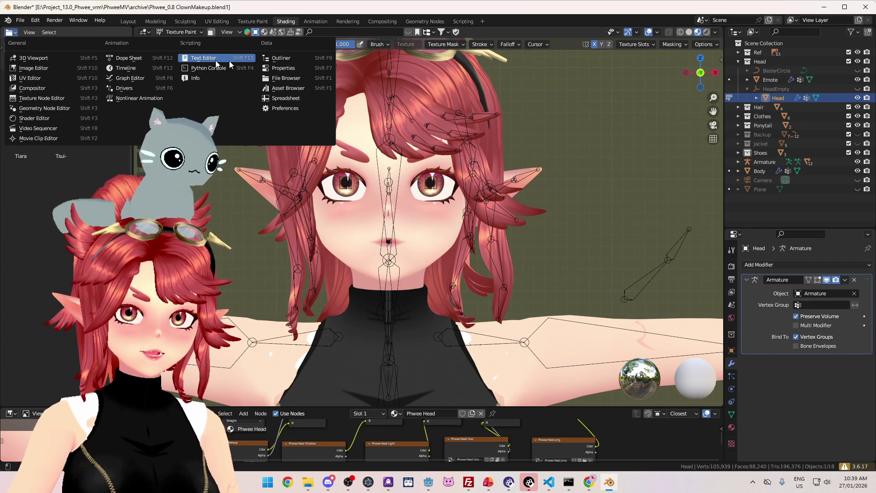
{"action": "left_click", "coordinate": [38, 72]}
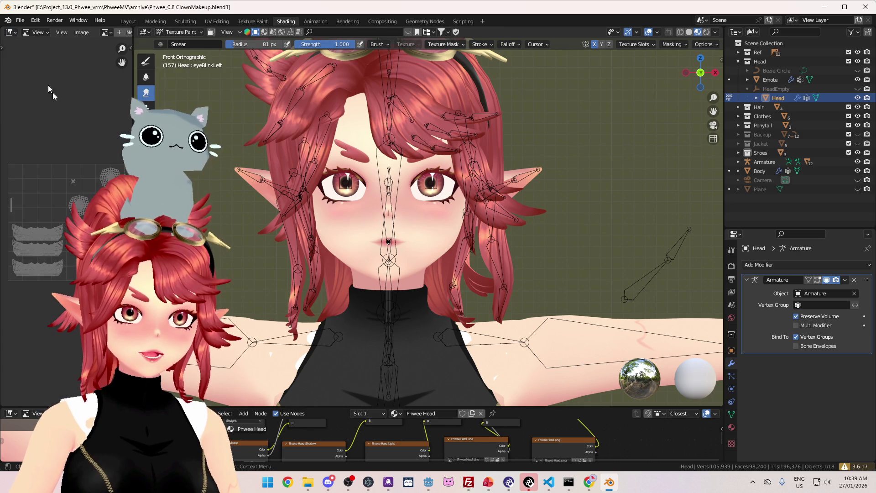
{"action": "left_click_drag", "start_coordinate": [134, 219], "coordinate": [260, 219]}
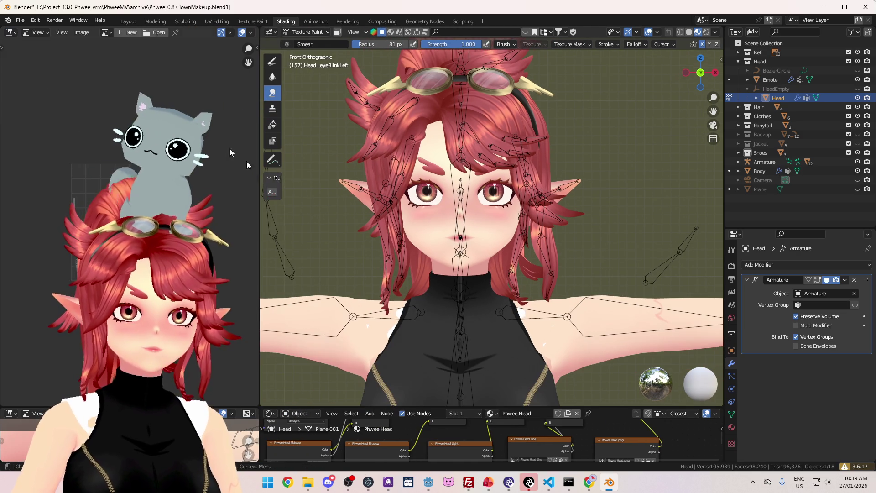
Step: Load Phwee Body Base, then switch the image to Phwee Head Base
{"action": "left_click", "coordinate": [105, 32]}
{"action": "scroll", "coordinate": [159, 97], "scroll_direction": "down", "scroll_amount": 1}
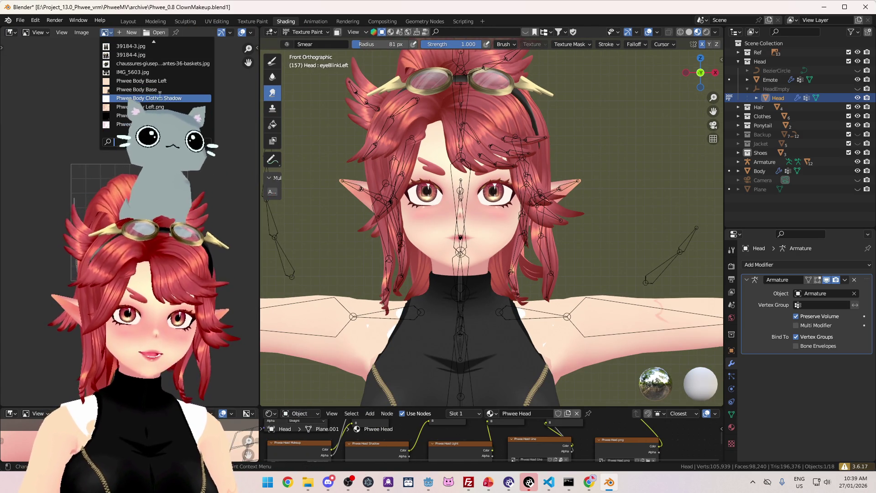
{"action": "left_click", "coordinate": [146, 90]}
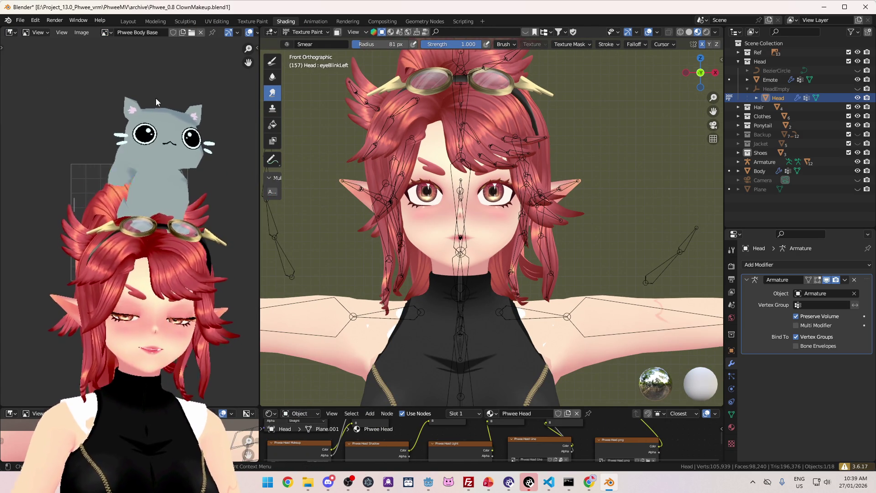
{"action": "left_click", "coordinate": [105, 32]}
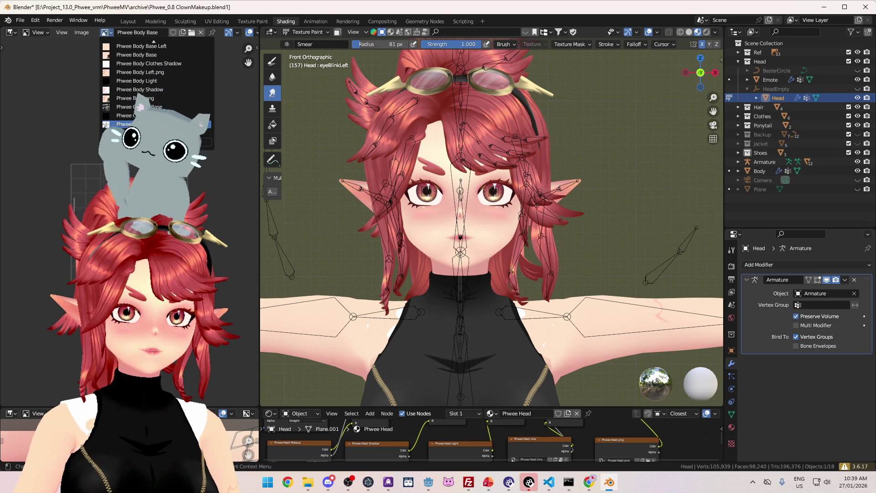
{"action": "scroll", "coordinate": [170, 108], "scroll_direction": "down", "scroll_amount": 12}
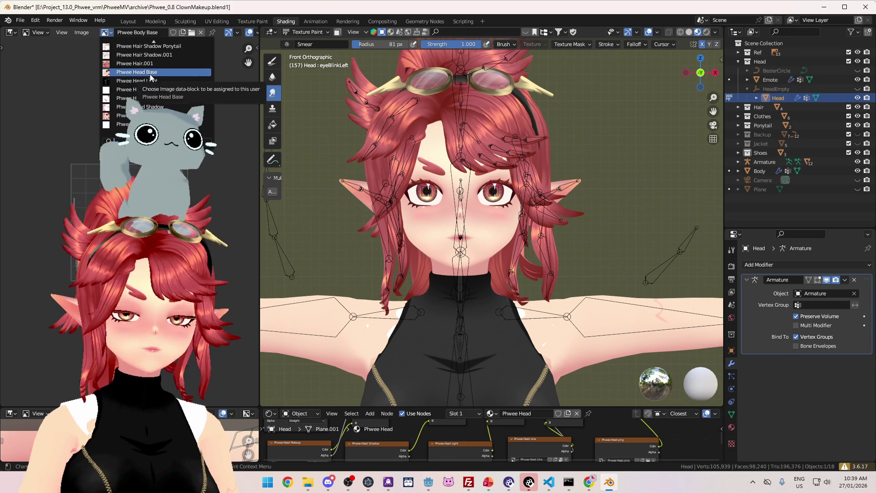
{"action": "left_click", "coordinate": [137, 83]}
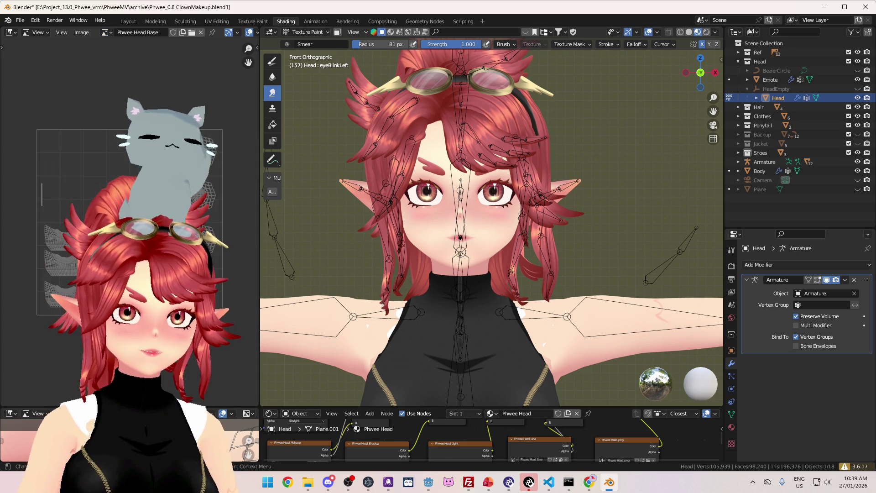
Step: Merge the left editors into one Image Editor framing Phwee Head.png and enlarge the 3D viewport
{"action": "left_click_drag", "start_coordinate": [456, 407], "coordinate": [457, 192]}
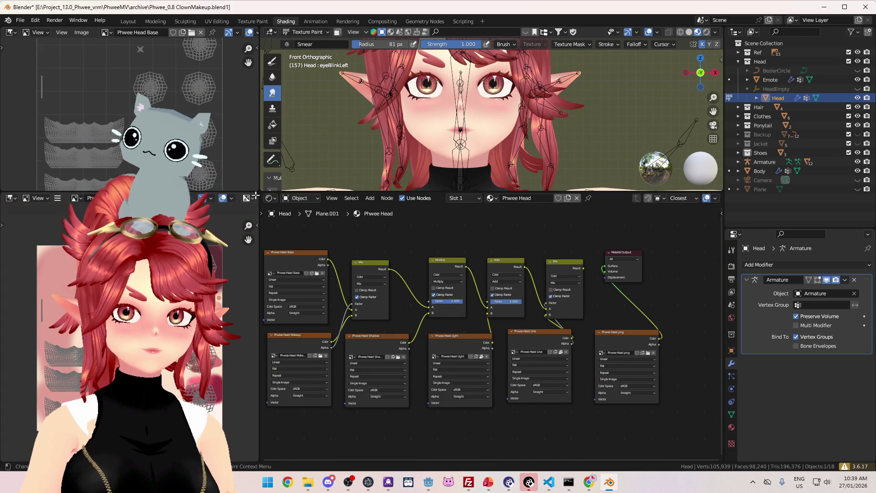
{"action": "left_click_drag", "start_coordinate": [257, 195], "coordinate": [182, 114]}
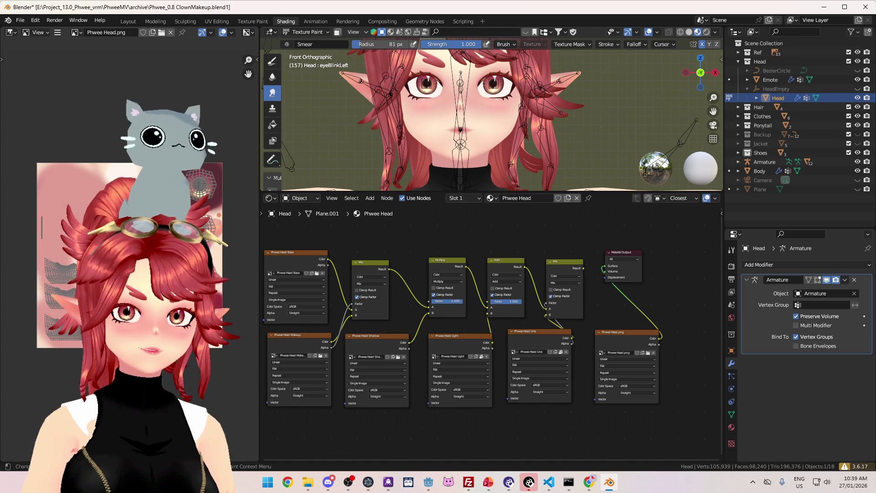
{"action": "key", "text": "Home"}
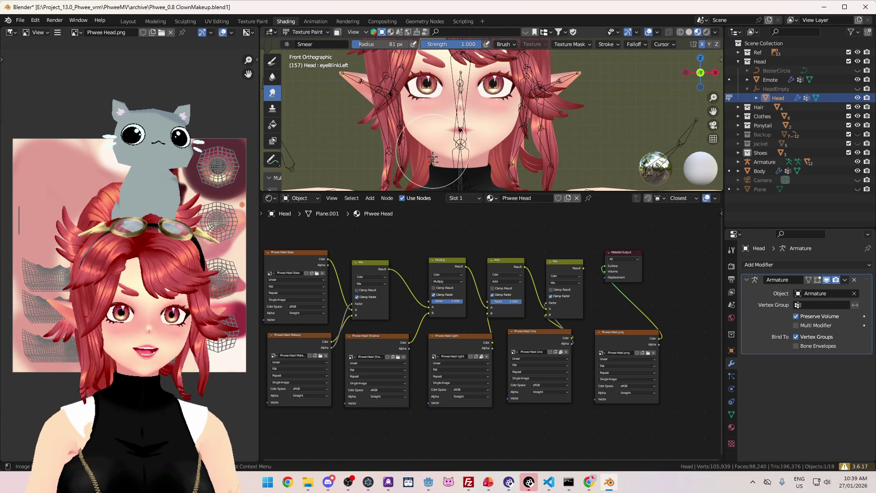
{"action": "left_click_drag", "start_coordinate": [438, 191], "coordinate": [437, 332]}
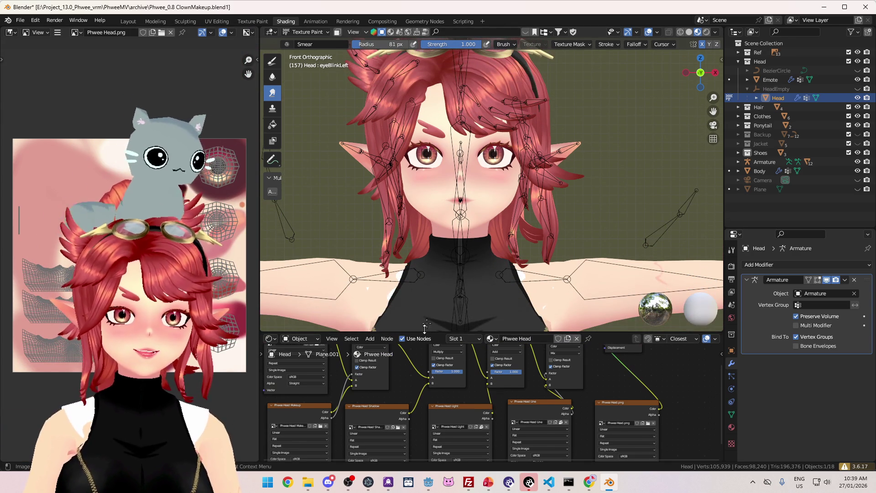
{"action": "scroll", "coordinate": [520, 149], "scroll_direction": "up", "scroll_amount": 5}
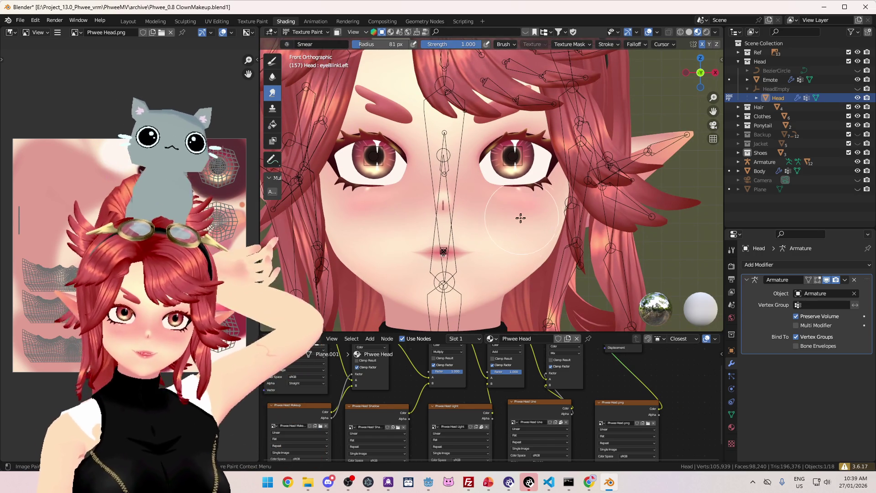
{"action": "key", "text": "ctrl+KP_1"}
{"action": "key", "text": "KP_1"}
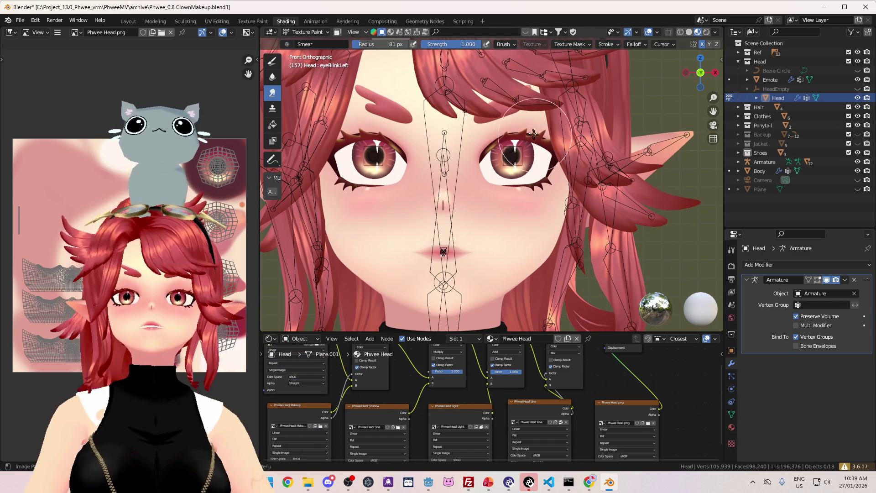
Step: In Chrome, search 'clown makeup' in a new tab and view the image results
{"action": "mouse_move", "coordinate": [588, 479]}
{"action": "left_click", "coordinate": [565, 397]}
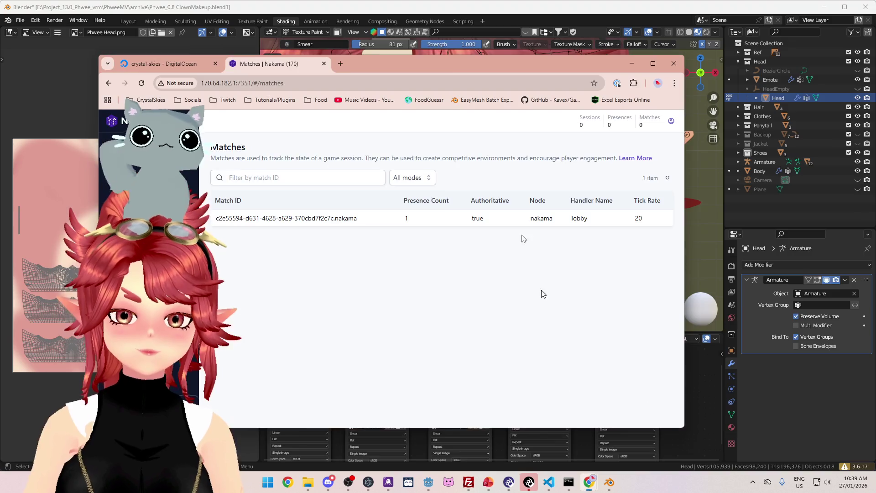
{"action": "left_click", "coordinate": [340, 65]}
{"action": "type", "text": "clown makeup"}
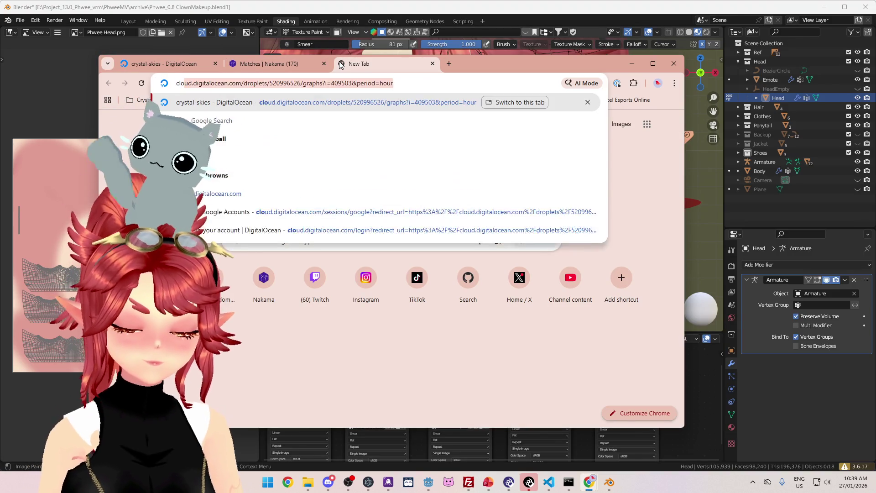
{"action": "key", "text": "Return"}
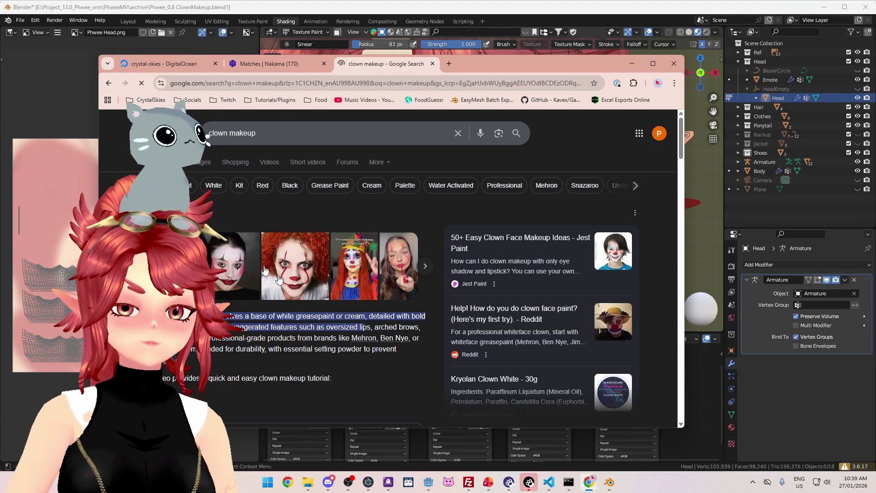
{"action": "left_click", "coordinate": [207, 164]}
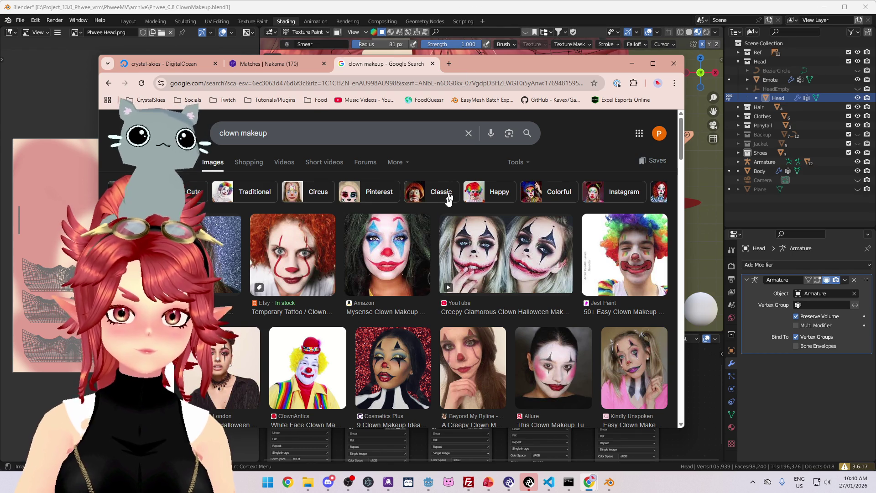
Step: Browse the clown makeup image results, then return to Blender
{"action": "left_click", "coordinate": [554, 9]}
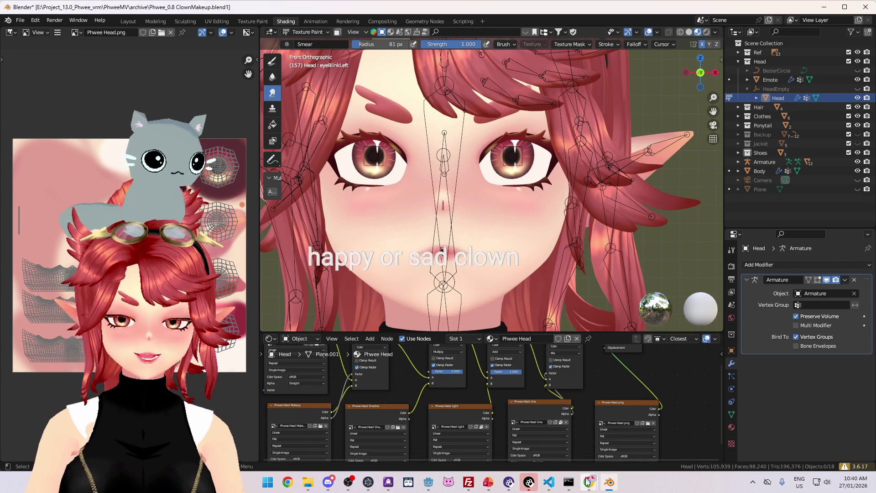
{"action": "mouse_move", "coordinate": [588, 482]}
{"action": "left_click", "coordinate": [555, 420]}
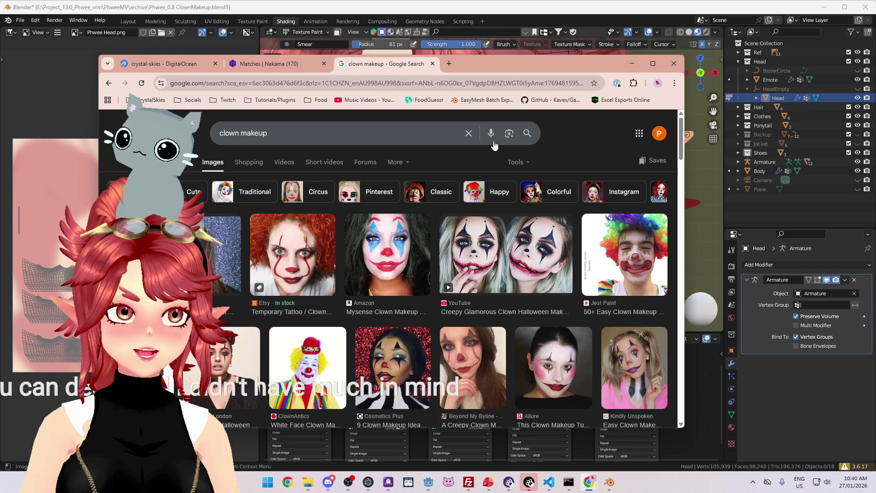
{"action": "scroll", "coordinate": [528, 313], "scroll_direction": "down", "scroll_amount": 2}
{"action": "scroll", "coordinate": [528, 313], "scroll_direction": "down", "scroll_amount": 4}
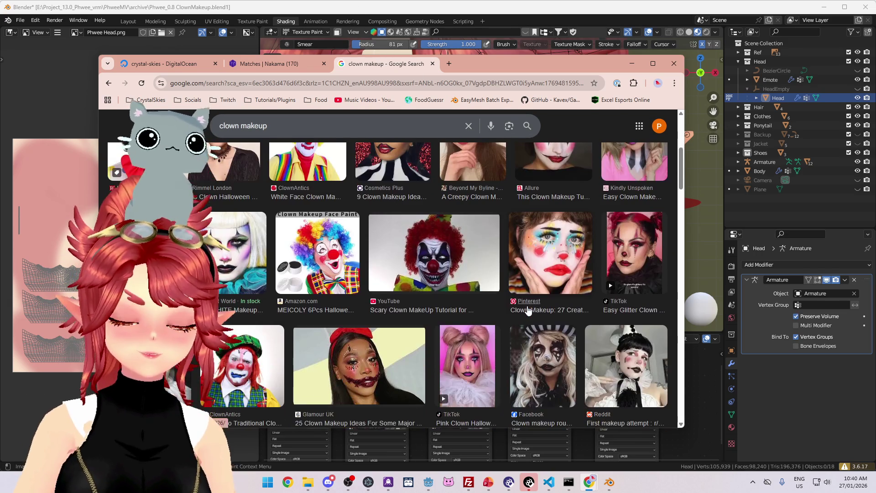
{"action": "scroll", "coordinate": [279, 211], "scroll_direction": "up", "scroll_amount": 5}
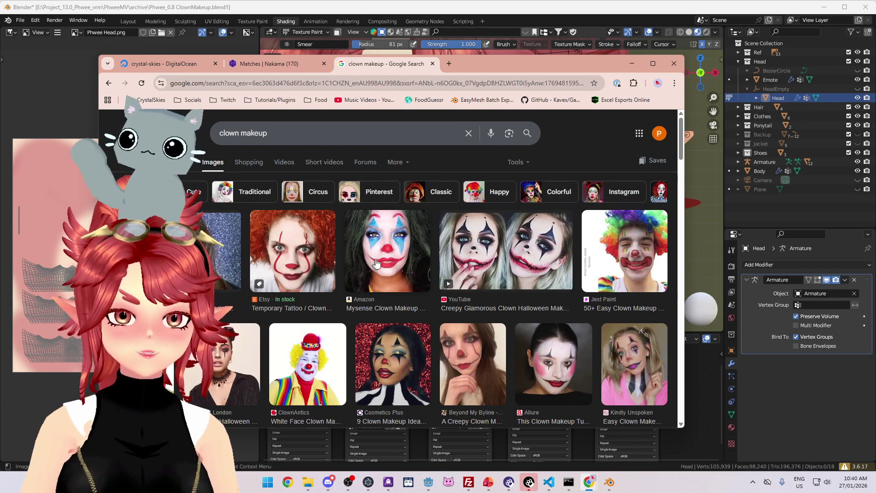
{"action": "left_click", "coordinate": [525, 23]}
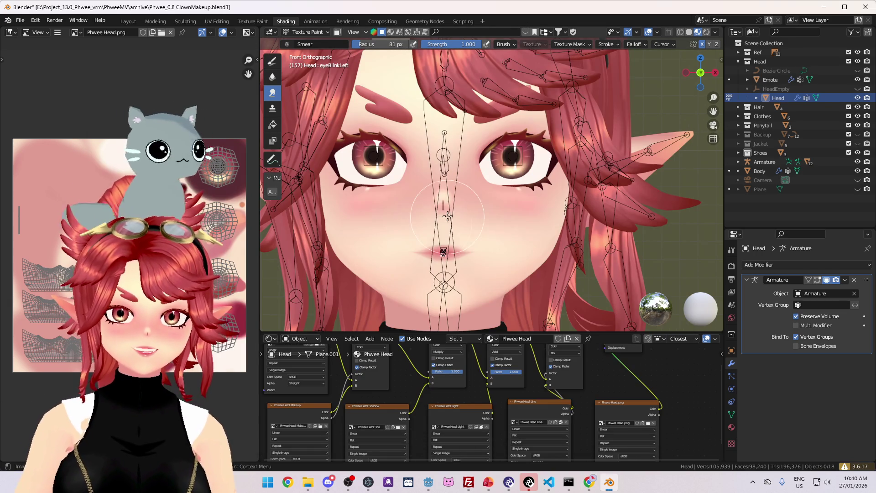
Step: Pick the Draw brush and set its colour to white for the pale face base
{"action": "scroll", "coordinate": [463, 182], "scroll_direction": "down", "scroll_amount": 3}
{"action": "scroll", "coordinate": [462, 182], "scroll_direction": "up", "scroll_amount": 2}
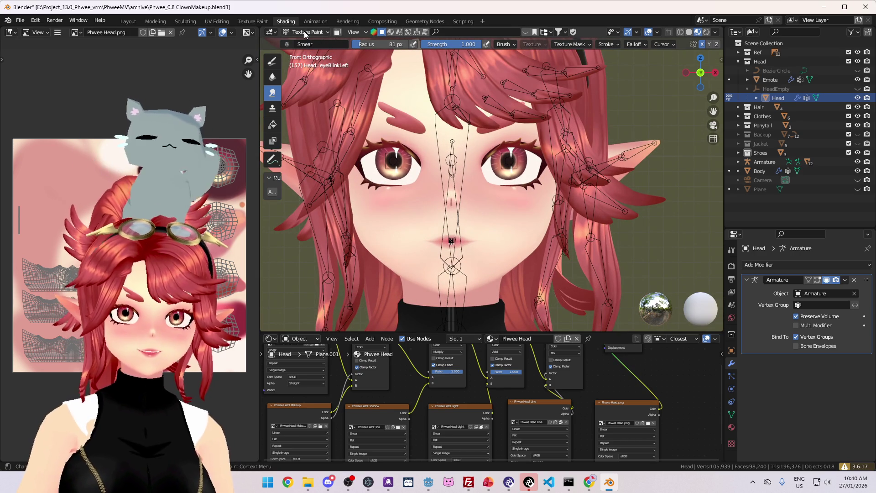
{"action": "left_click", "coordinate": [271, 61]}
{"action": "left_click", "coordinate": [365, 45]}
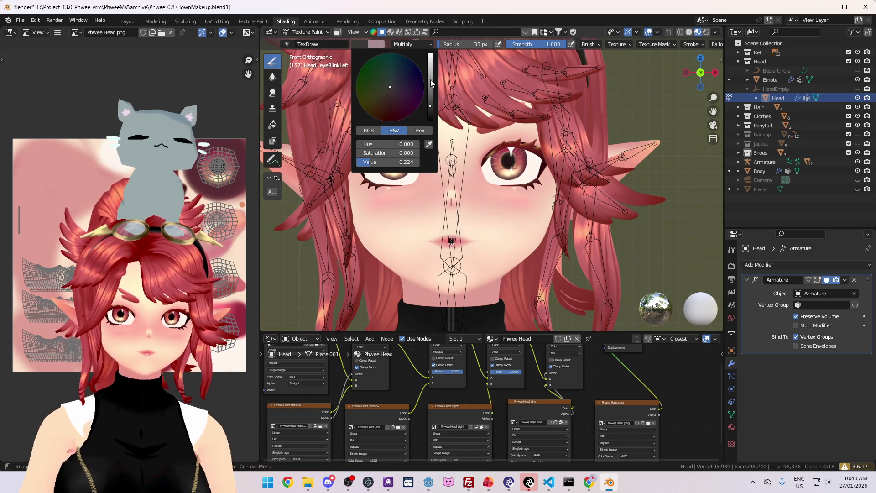
{"action": "left_click_drag", "start_coordinate": [430, 83], "coordinate": [431, 53]}
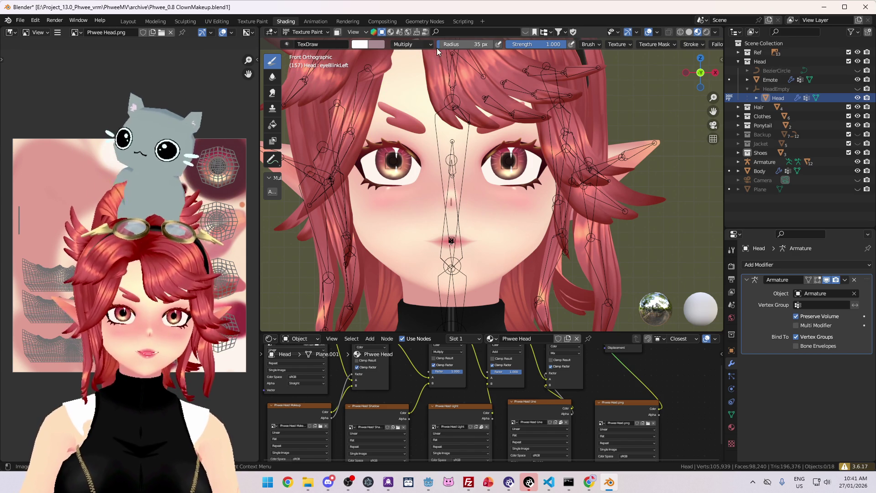
{"action": "scroll", "coordinate": [437, 195], "scroll_direction": "down", "scroll_amount": 2}
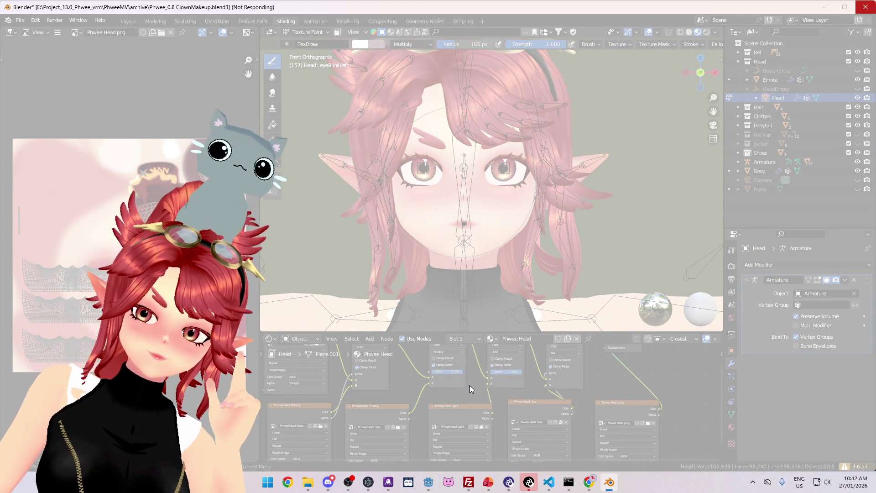
Step: Close the frozen Blender program and bring the archive folder in File Explorer to the front
{"action": "left_click", "coordinate": [415, 357]}
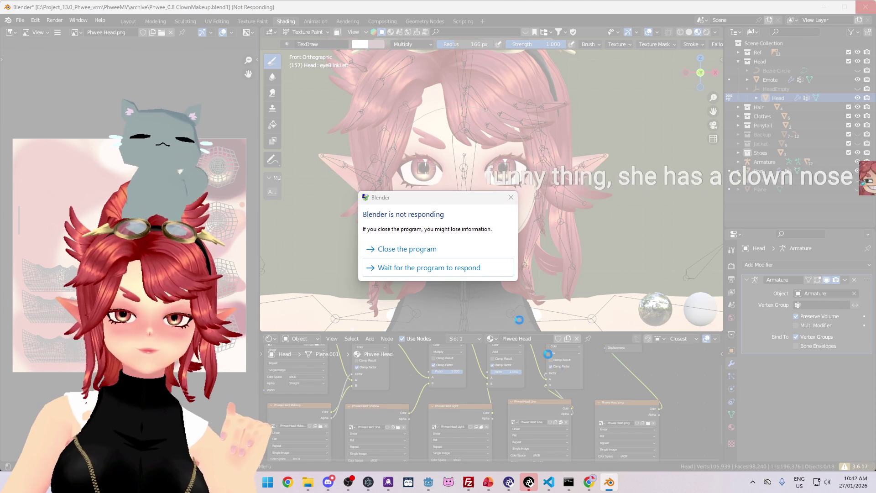
{"action": "left_click", "coordinate": [431, 250]}
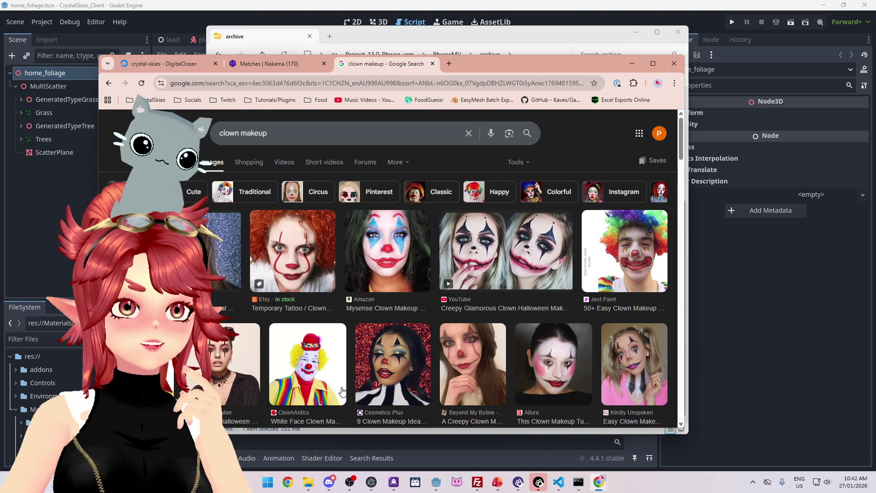
{"action": "left_click", "coordinate": [318, 481]}
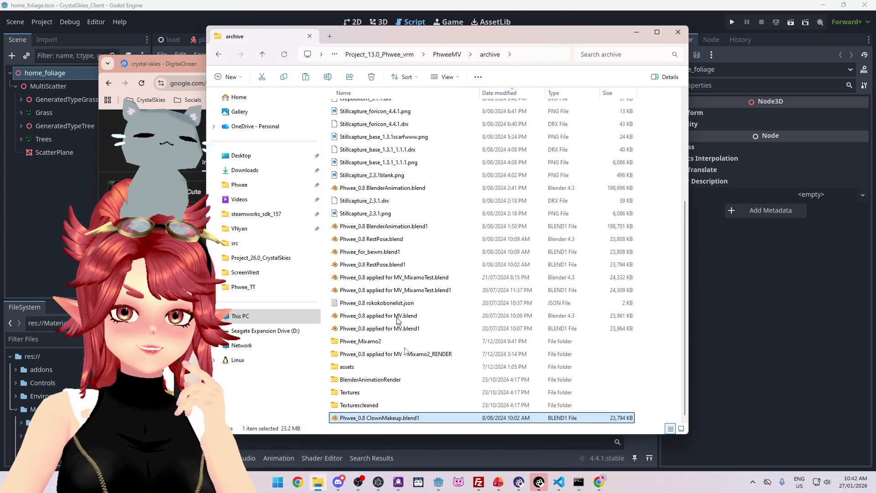
Step: Open the backup file Phwee_0.8 ClownMakeup.blend1 from the archive folder
{"action": "double_click", "coordinate": [398, 418]}
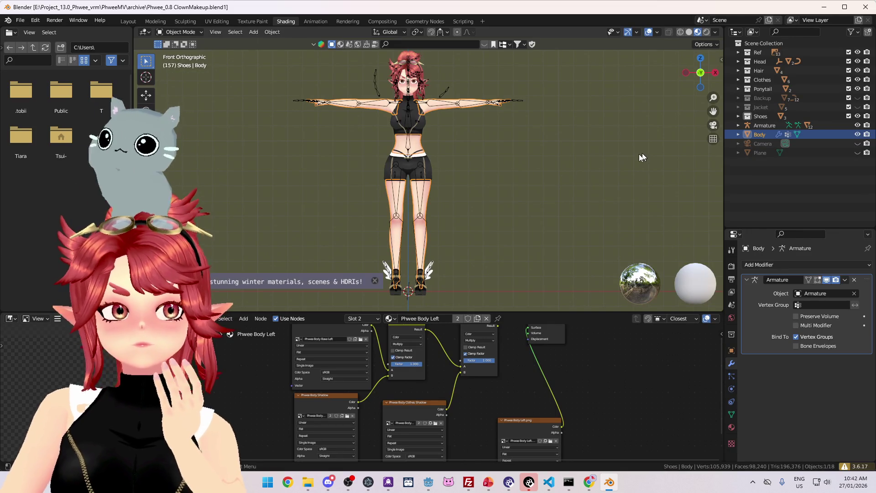
Step: Hide the Body, Shoes, Armature, Clothes, Ponytail and Hair collections in the outliner
{"action": "left_click", "coordinate": [857, 134]}
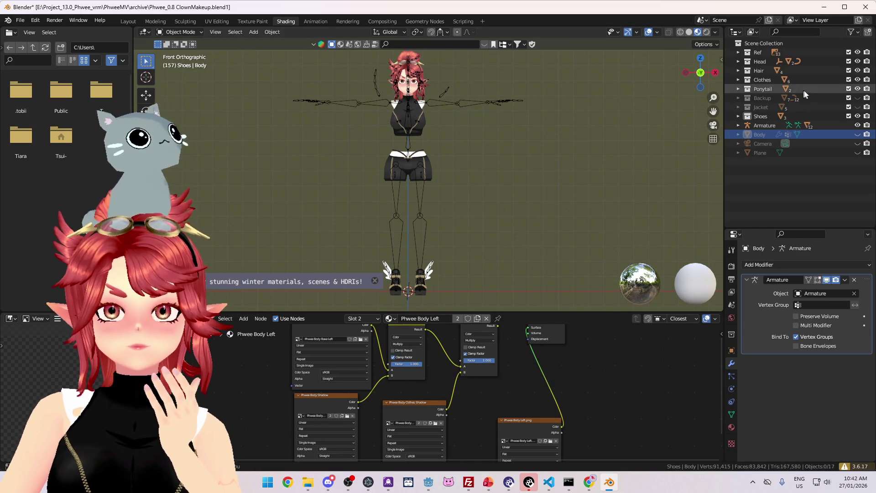
{"action": "left_click", "coordinate": [857, 116]}
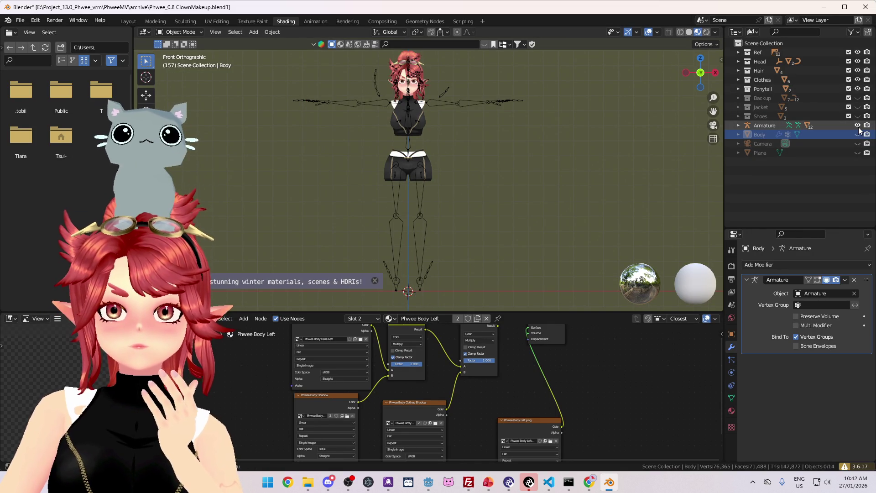
{"action": "left_click", "coordinate": [858, 126]}
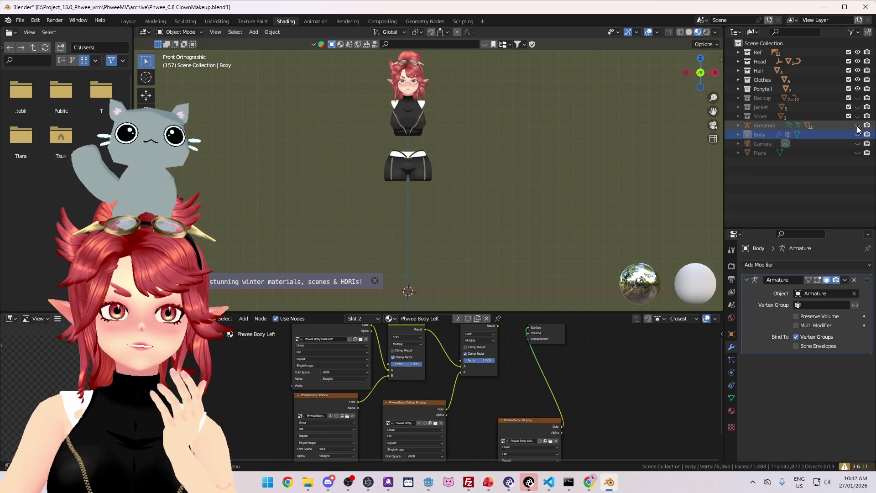
{"action": "left_click", "coordinate": [857, 79]}
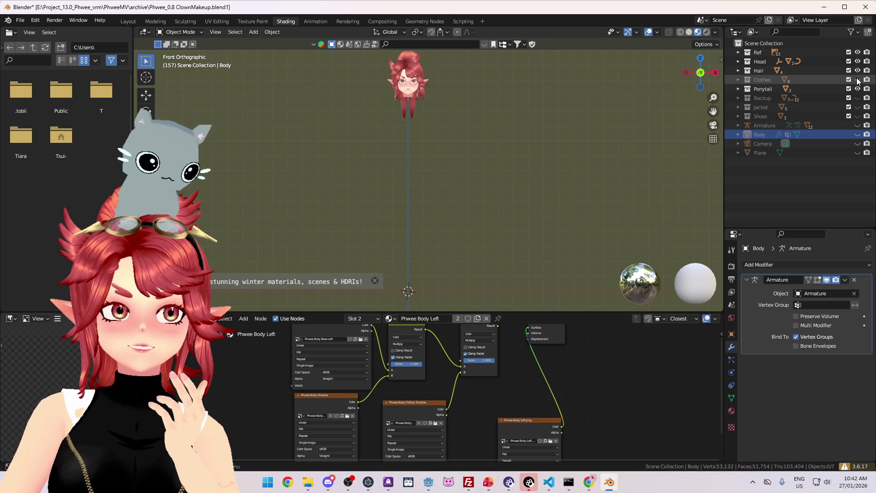
{"action": "left_click", "coordinate": [858, 88]}
{"action": "scroll", "coordinate": [458, 97], "scroll_direction": "up", "scroll_amount": 1}
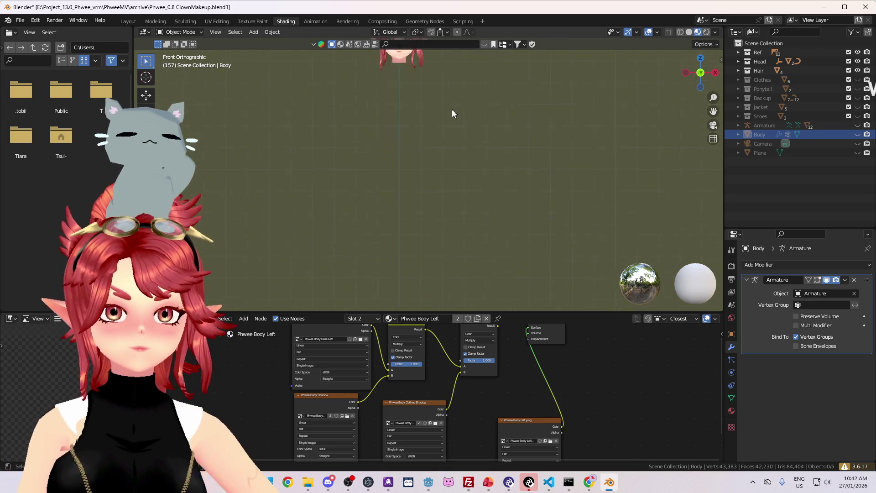
{"action": "scroll", "coordinate": [424, 178], "scroll_direction": "up", "scroll_amount": 8}
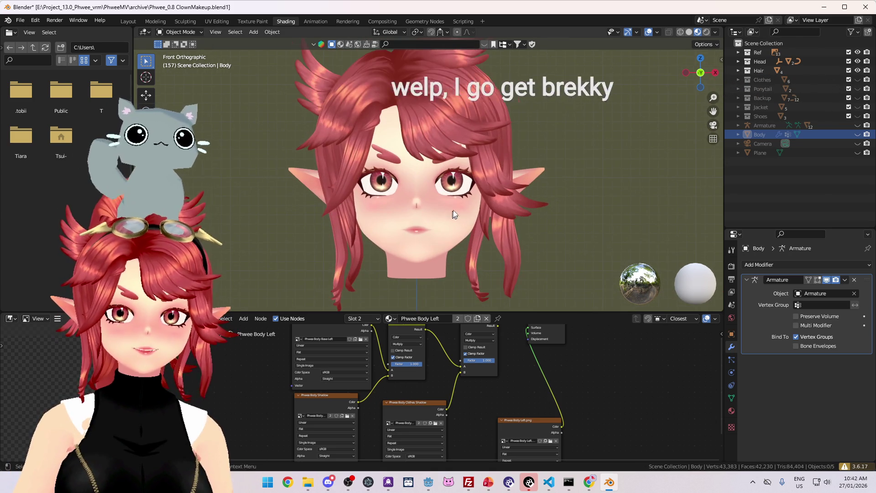
{"action": "left_click", "coordinate": [857, 70]}
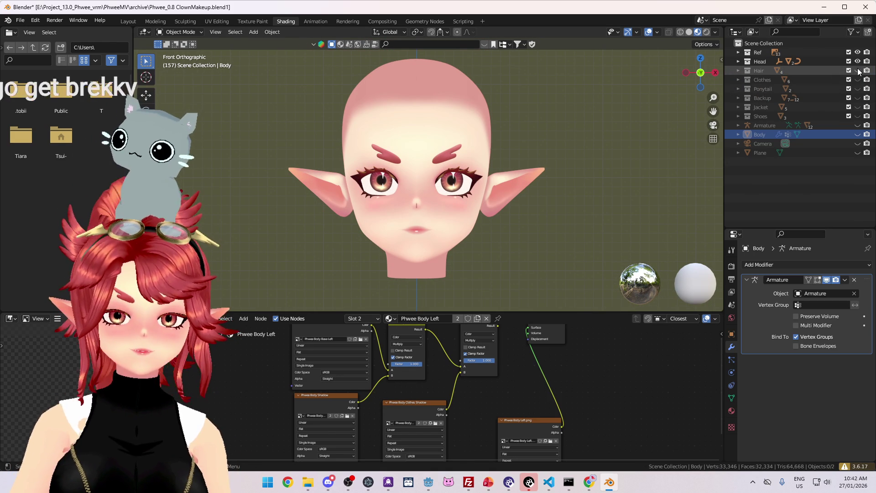
Step: Expand Head and HeadEmpty, select the Head mesh, and recentre the view on it
{"action": "left_click", "coordinate": [738, 61]}
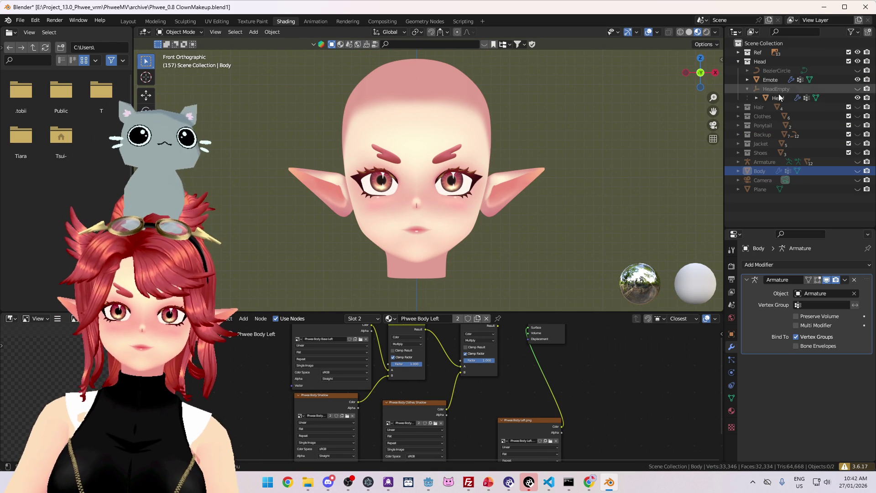
{"action": "left_click", "coordinate": [747, 89]}
{"action": "left_click", "coordinate": [771, 98]}
{"action": "middle_click_drag", "start_coordinate": [447, 221], "coordinate": [534, 232], "text": "shift"}
{"action": "left_click_drag", "start_coordinate": [134, 258], "coordinate": [289, 257]}
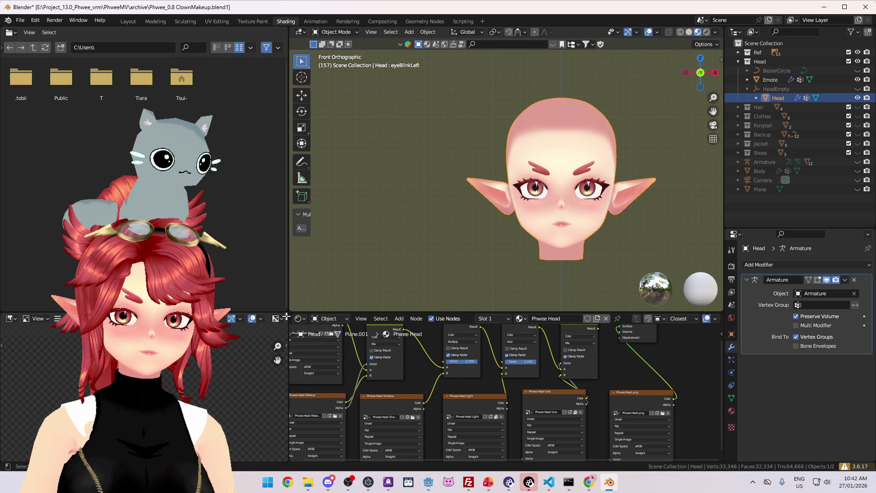
Step: Turn the left area into an Image Editor
{"action": "left_click_drag", "start_coordinate": [285, 316], "coordinate": [73, 274]}
{"action": "key", "text": "Escape"}
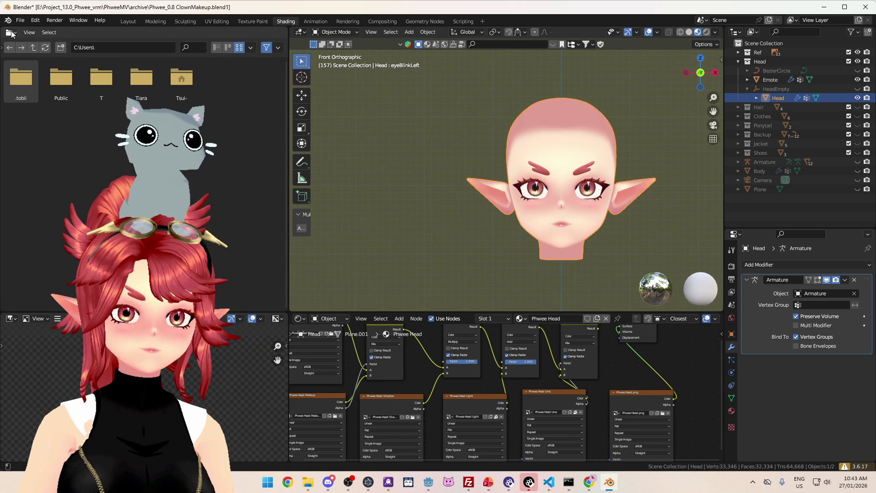
{"action": "left_click", "coordinate": [13, 33]}
{"action": "left_click", "coordinate": [12, 33]}
{"action": "left_click", "coordinate": [13, 32]}
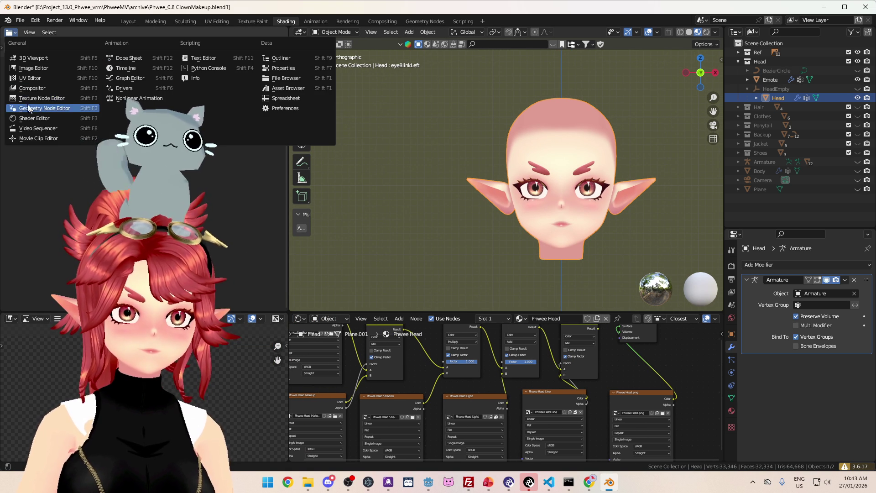
{"action": "left_click", "coordinate": [23, 69]}
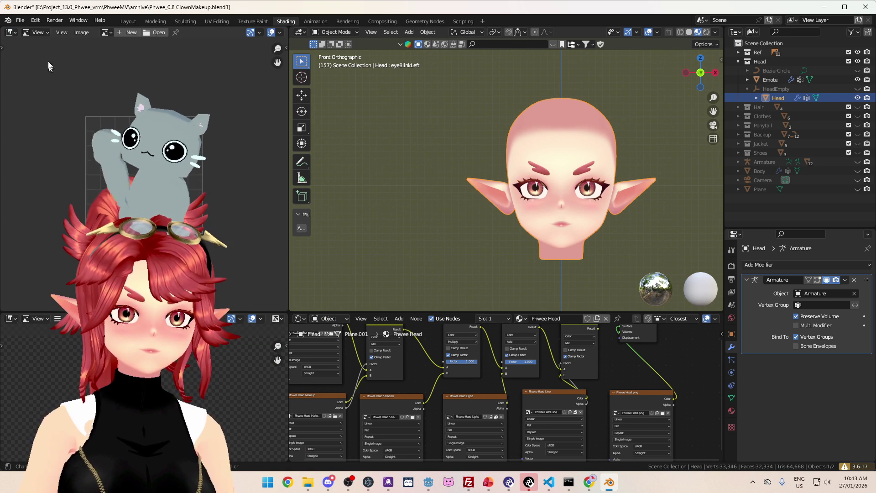
Step: Display the Phwee Body Base image and try the image panel's Paint and View modes
{"action": "left_click", "coordinate": [111, 33]}
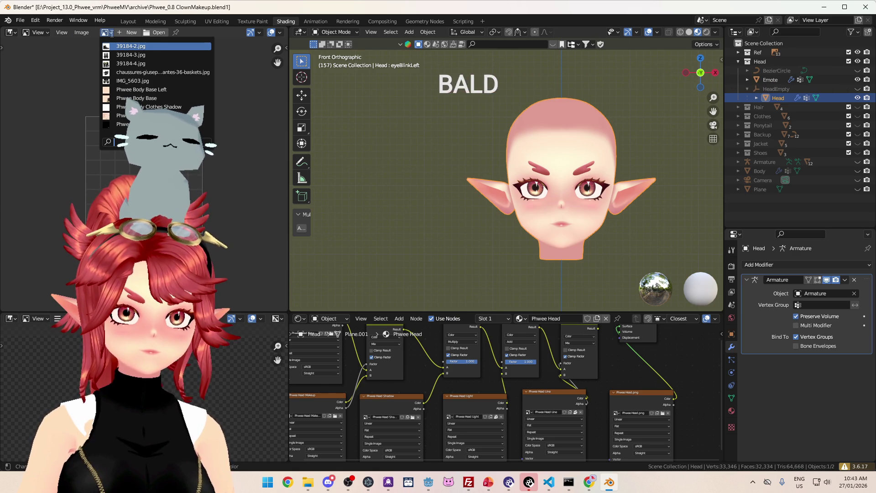
{"action": "left_click", "coordinate": [137, 98]}
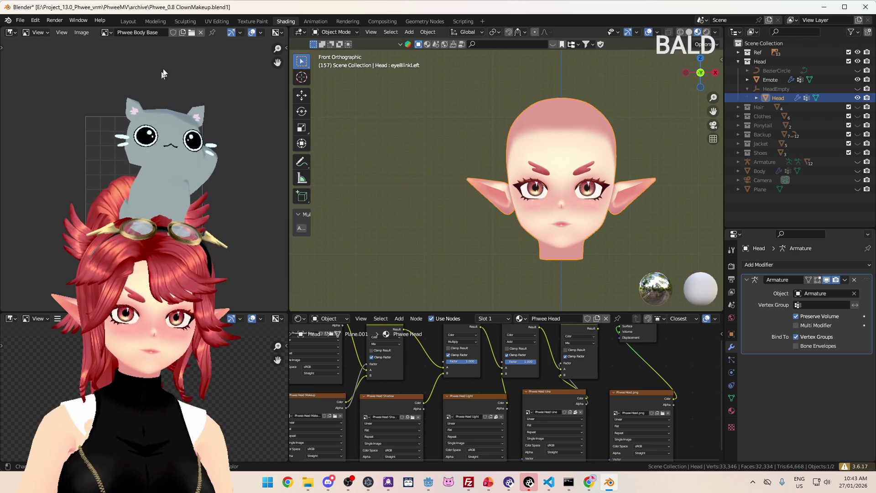
{"action": "left_click", "coordinate": [62, 33]}
{"action": "left_click", "coordinate": [37, 32]}
{"action": "left_click", "coordinate": [37, 46]}
{"action": "left_click", "coordinate": [37, 32]}
{"action": "left_click", "coordinate": [35, 40]}
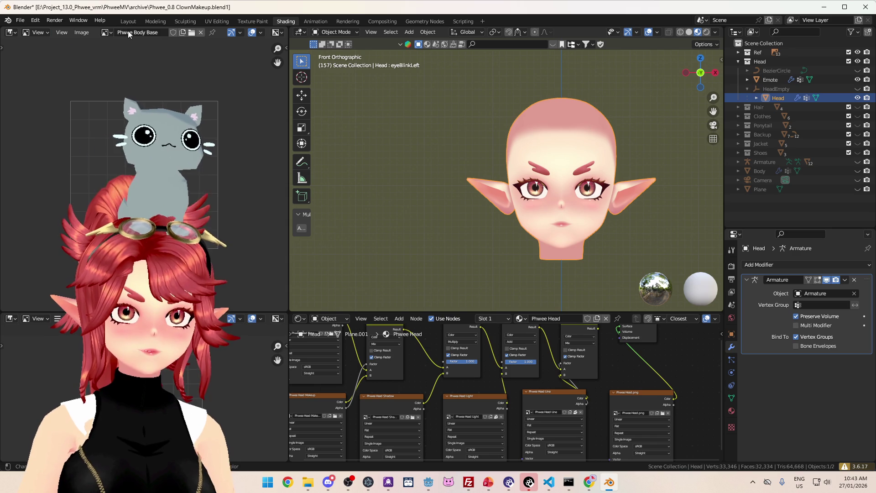
Step: Show the Phwee Head Base texture in the image editor and return the head to Texture Paint
{"action": "left_click", "coordinate": [106, 34]}
{"action": "scroll", "coordinate": [137, 91], "scroll_direction": "down", "scroll_amount": 10}
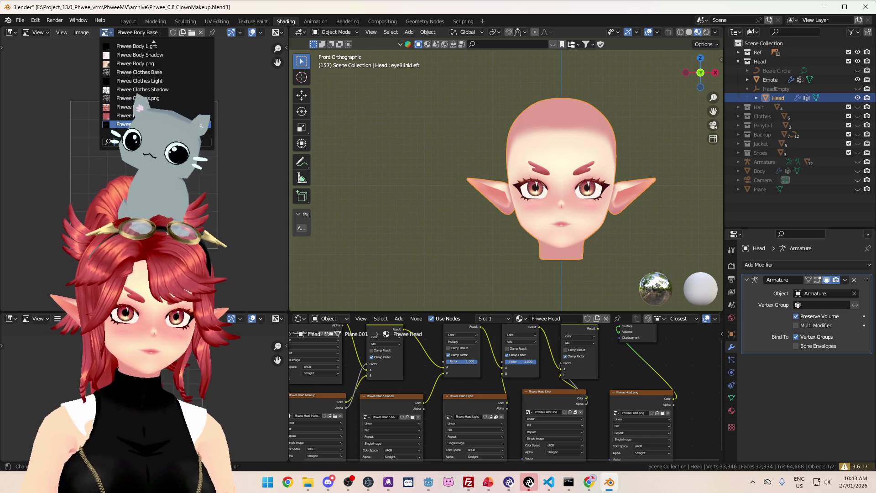
{"action": "scroll", "coordinate": [144, 122], "scroll_direction": "down", "scroll_amount": 5}
{"action": "left_click", "coordinate": [154, 83]}
{"action": "mouse_move", "coordinate": [209, 313]}
{"action": "left_mouse_down"}
{"action": "mouse_move", "coordinate": [209, 204]}
{"action": "mouse_move", "coordinate": [209, 279]}
{"action": "left_mouse_up"}
{"action": "left_click", "coordinate": [330, 31]}
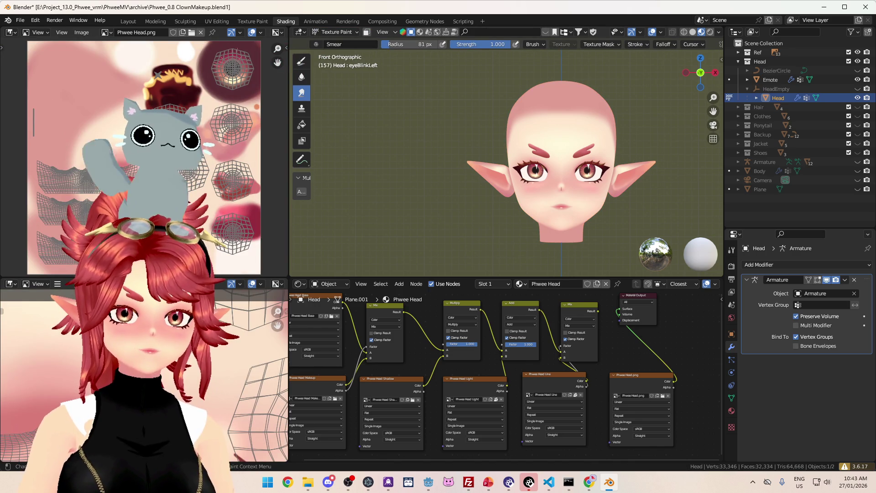
Step: Make the Hair collection visible again and zoom in on the face
{"action": "left_click_drag", "start_coordinate": [274, 278], "coordinate": [274, 340]}
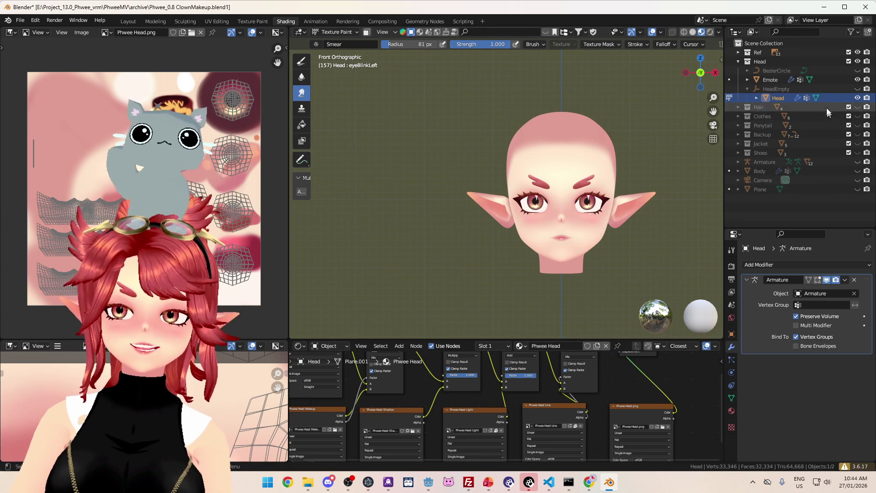
{"action": "left_click", "coordinate": [858, 107]}
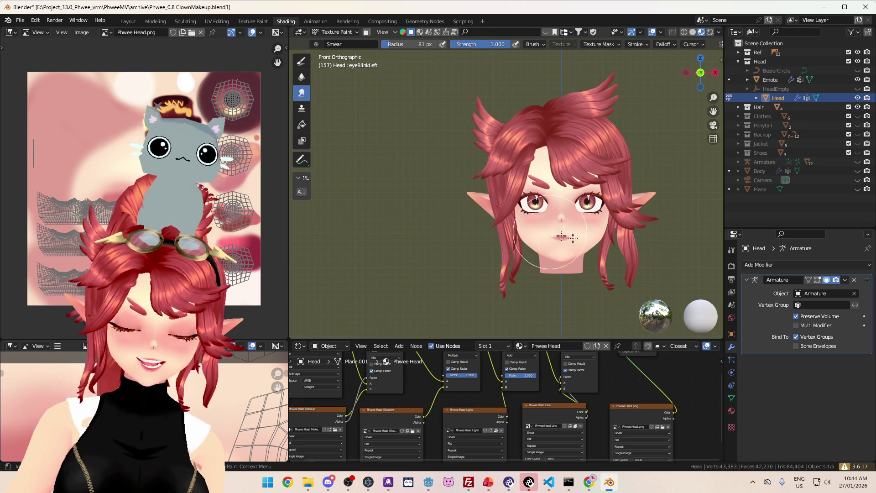
{"action": "scroll", "coordinate": [593, 226], "scroll_direction": "up", "scroll_amount": 2}
{"action": "middle_click_drag", "start_coordinate": [593, 225], "coordinate": [502, 210], "text": "shift"}
{"action": "scroll", "coordinate": [557, 163], "scroll_direction": "up", "scroll_amount": 1}
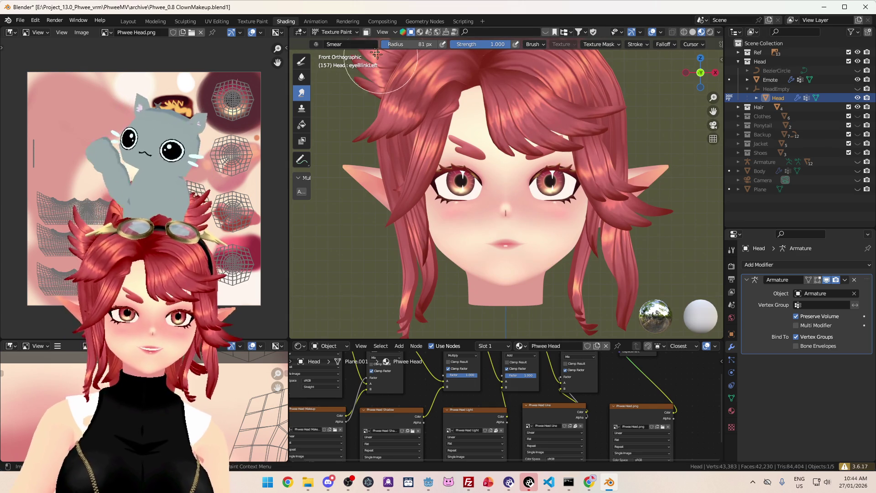
{"action": "left_click", "coordinate": [338, 32]}
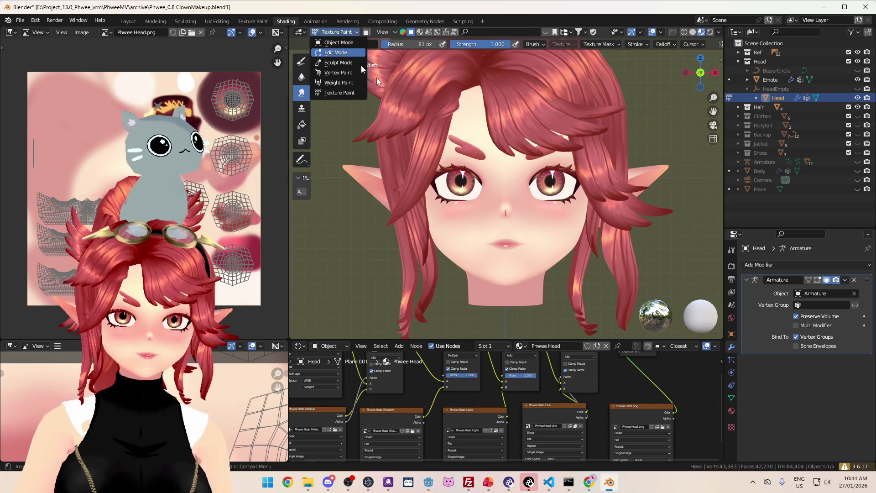
Step: Enter Edit Mode, select all of the head, and turn the lower area into a UV Editor
{"action": "left_click", "coordinate": [338, 52]}
{"action": "key", "text": "a"}
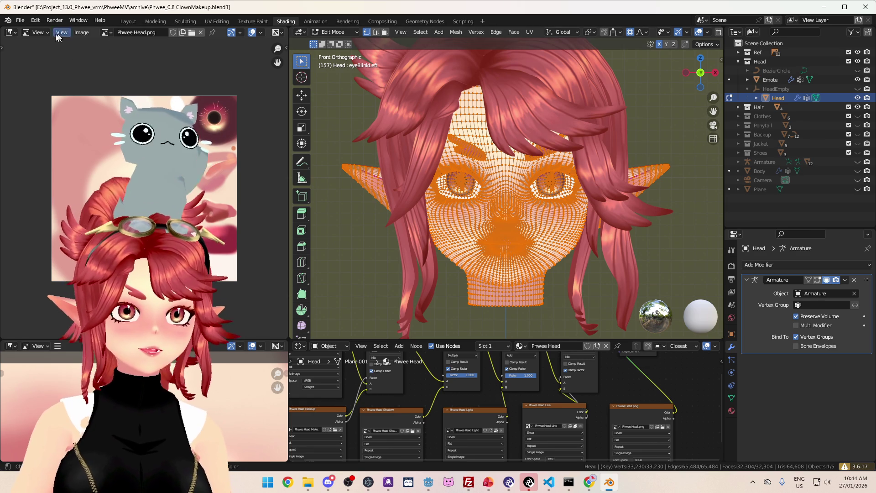
{"action": "left_click_drag", "start_coordinate": [501, 340], "coordinate": [502, 247]}
{"action": "left_click", "coordinate": [10, 253]}
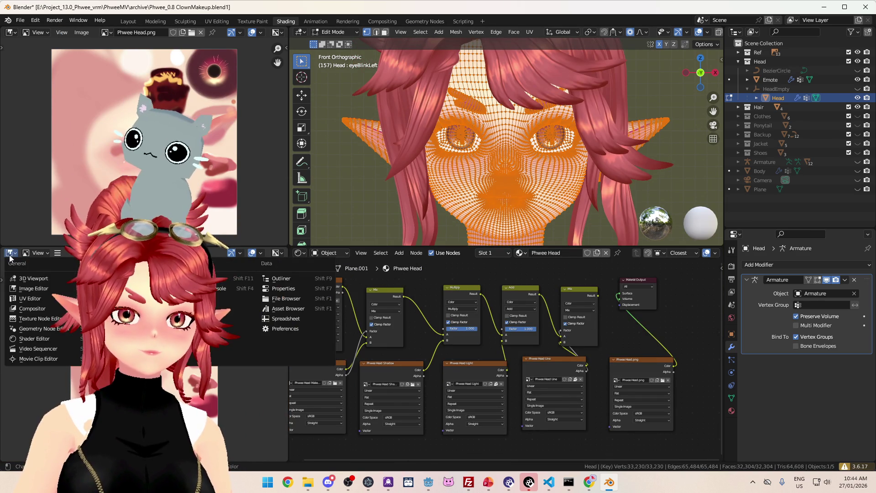
{"action": "left_click", "coordinate": [31, 299]}
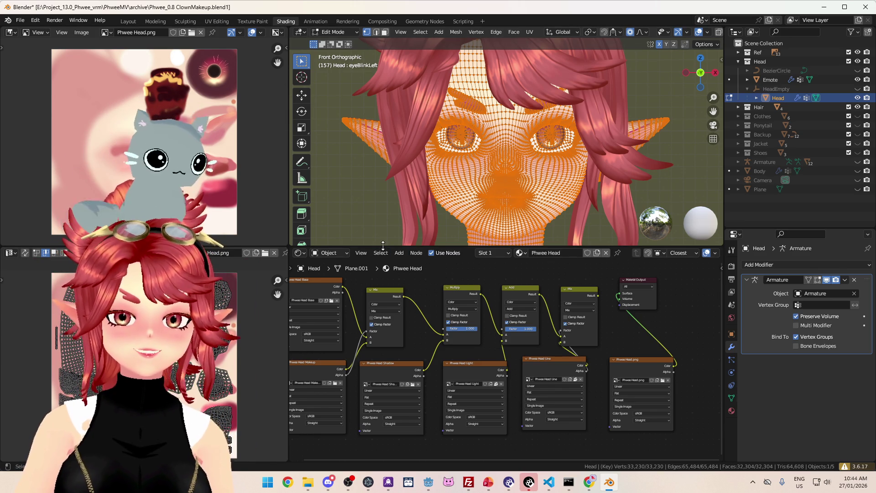
Step: Reframe the 3D view and switch the head back to Texture Paint
{"action": "left_click_drag", "start_coordinate": [383, 245], "coordinate": [383, 316]}
{"action": "scroll", "coordinate": [611, 188], "scroll_direction": "up", "scroll_amount": 4}
{"action": "middle_click_drag", "start_coordinate": [611, 189], "coordinate": [626, 191], "text": "shift"}
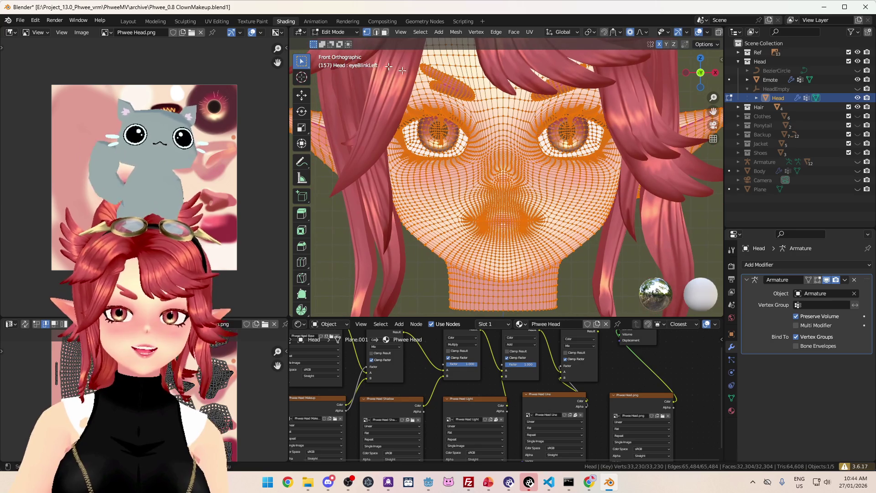
{"action": "left_click", "coordinate": [345, 32]}
{"action": "left_click", "coordinate": [343, 93]}
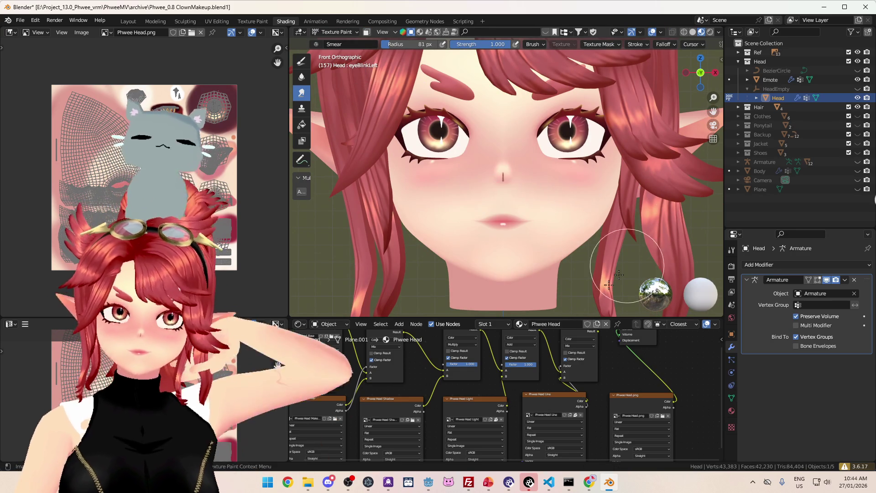
{"action": "scroll", "coordinate": [607, 346], "scroll_direction": "down", "scroll_amount": 3}
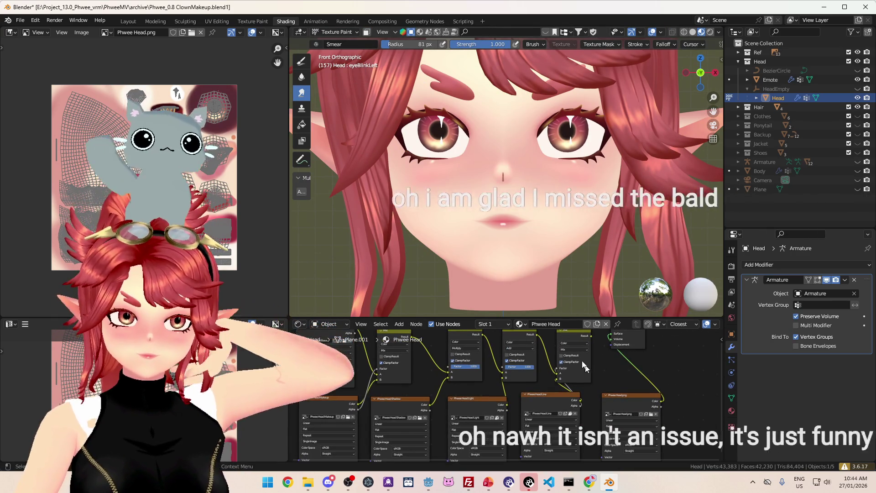
Step: Rearrange the Image Texture and Material Output nodes in the head material graph
{"action": "left_click_drag", "start_coordinate": [609, 396], "coordinate": [543, 338]}
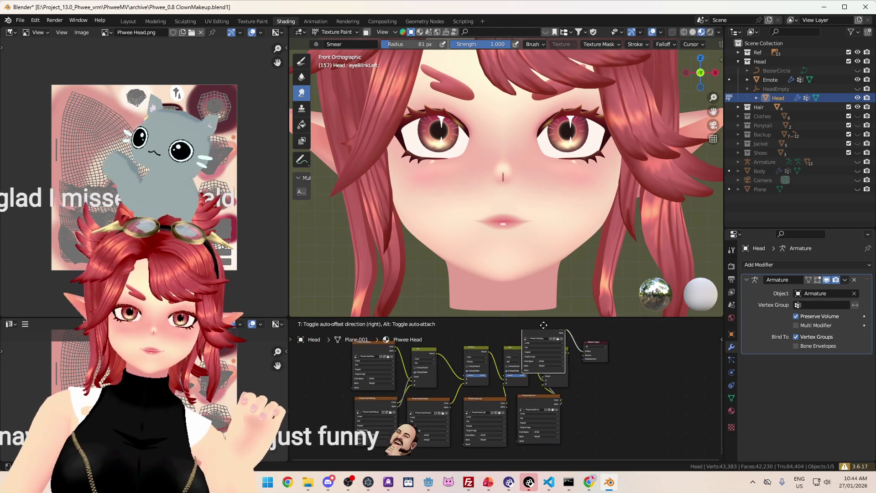
{"action": "left_click_drag", "start_coordinate": [601, 362], "coordinate": [630, 355]}
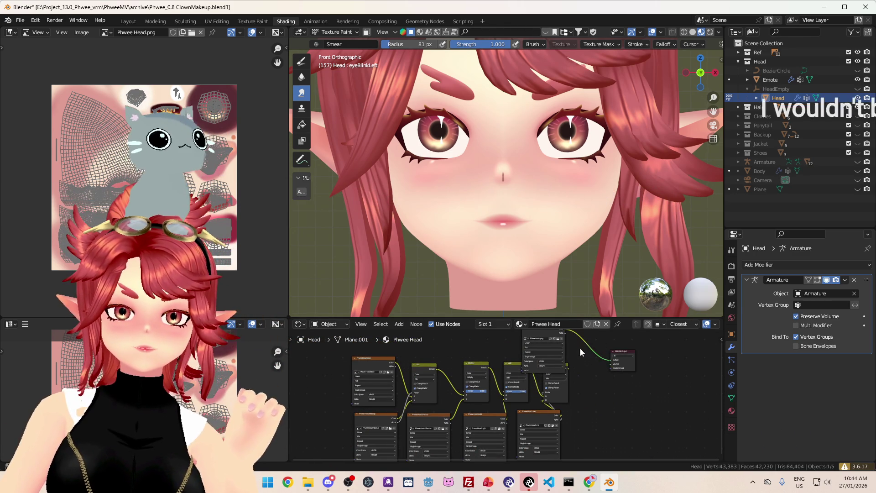
{"action": "middle_click_drag", "start_coordinate": [550, 330], "coordinate": [549, 354]}
{"action": "left_click_drag", "start_coordinate": [550, 353], "coordinate": [661, 367]}
{"action": "left_click_drag", "start_coordinate": [571, 365], "coordinate": [597, 376]}
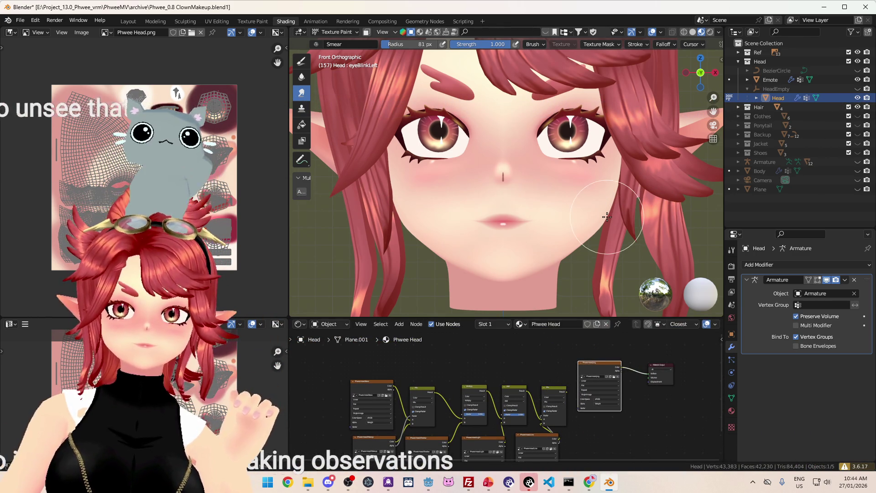
Step: Try a smear stroke across the forehead, then switch to the Draw brush
{"action": "left_click", "coordinate": [857, 98]}
{"action": "left_click", "coordinate": [857, 98]}
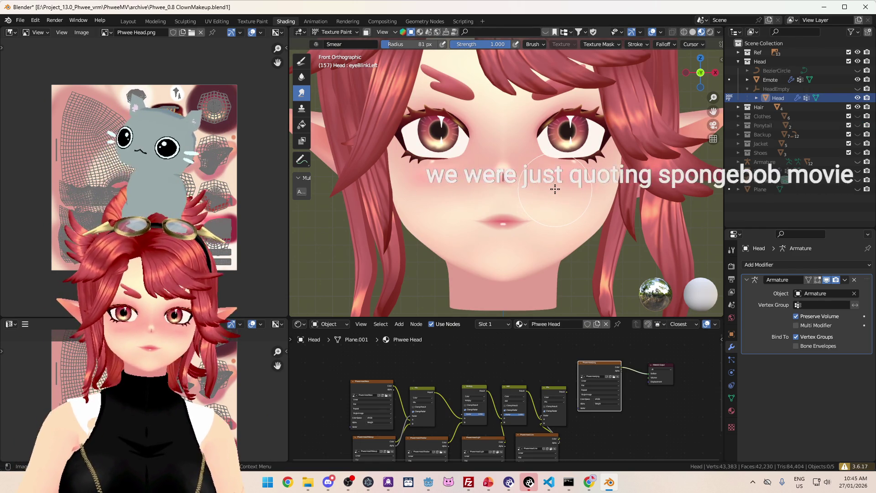
{"action": "left_click_drag", "start_coordinate": [584, 237], "coordinate": [560, 153]}
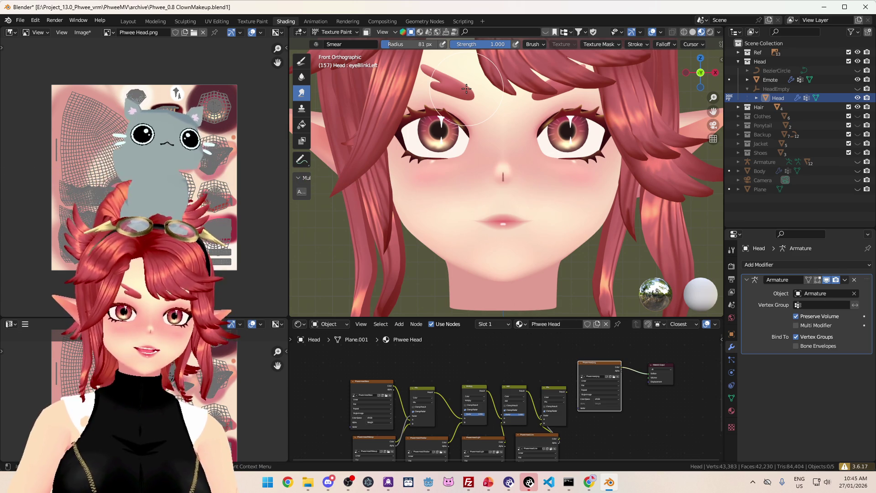
{"action": "left_click", "coordinate": [302, 60]}
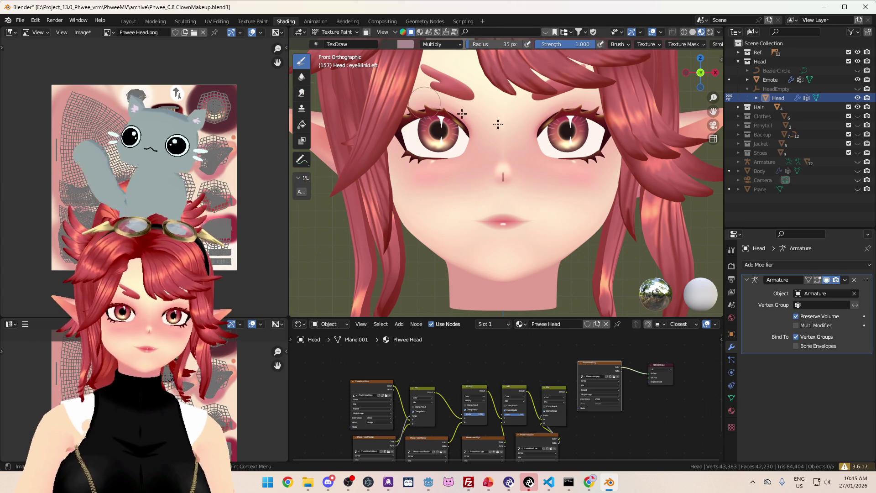
Step: Set the brush colour to white and change its blending from Multiply to Mix
{"action": "right_click", "coordinate": [436, 85]}
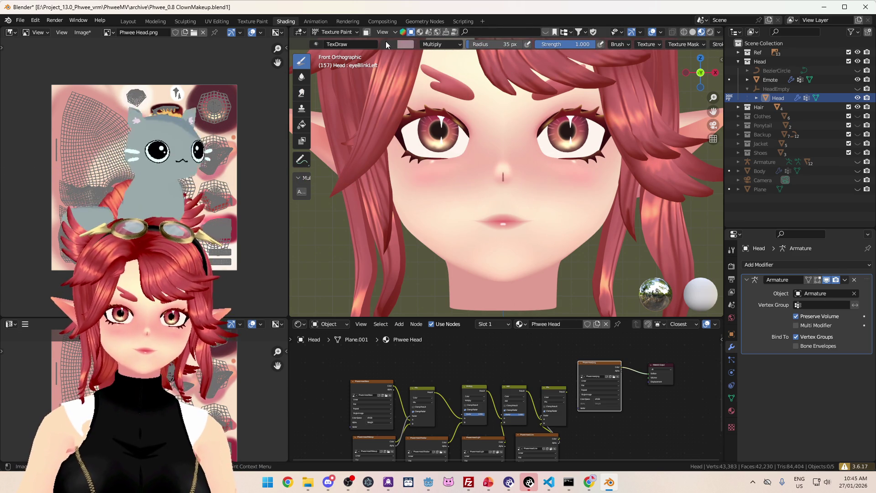
{"action": "left_click", "coordinate": [404, 44]}
{"action": "left_click", "coordinate": [459, 57]}
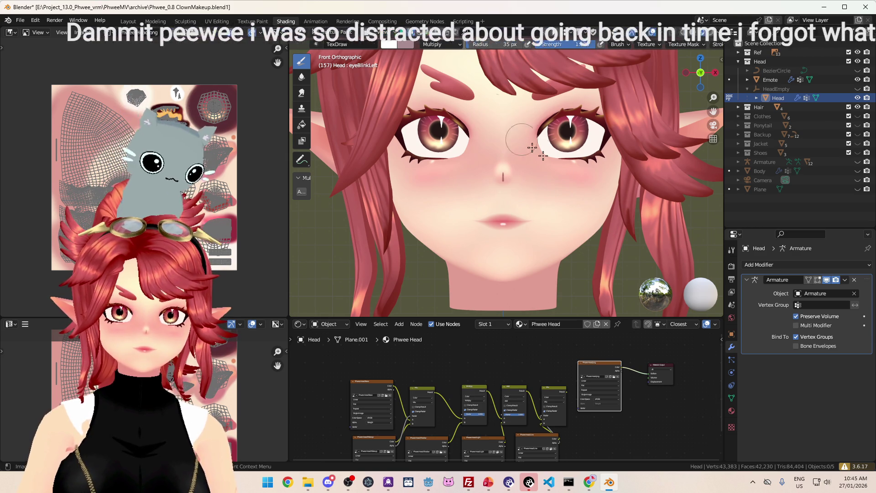
{"action": "left_click", "coordinate": [432, 44]}
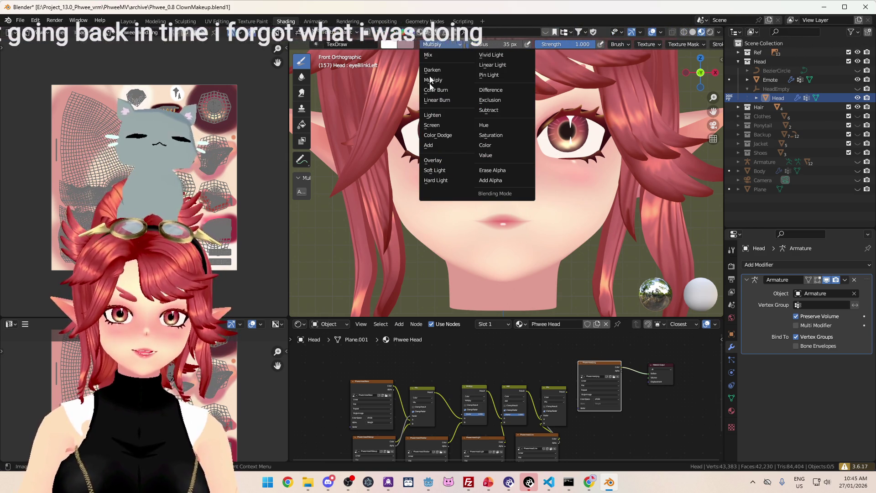
{"action": "left_click", "coordinate": [438, 53]}
Step: Test a white dab on the cheeks, undo it, and lower brush strength to 0.348
{"action": "left_click", "coordinate": [553, 183]}
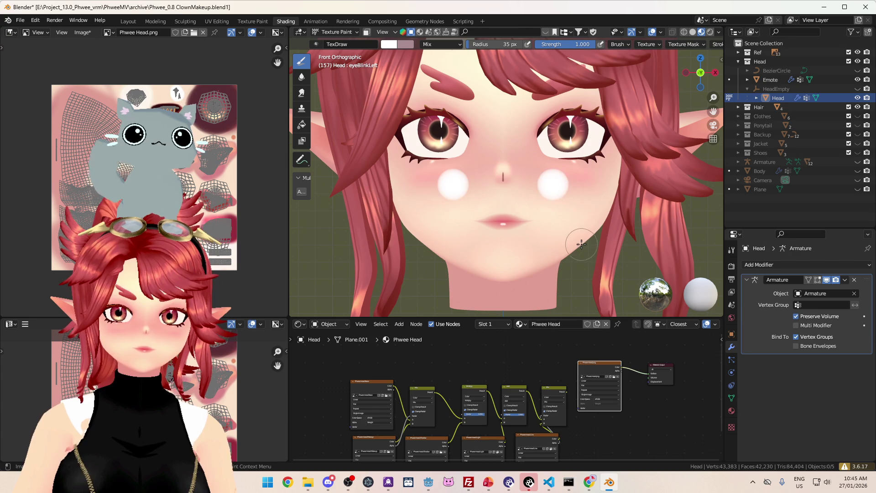
{"action": "key", "text": "ctrl+z"}
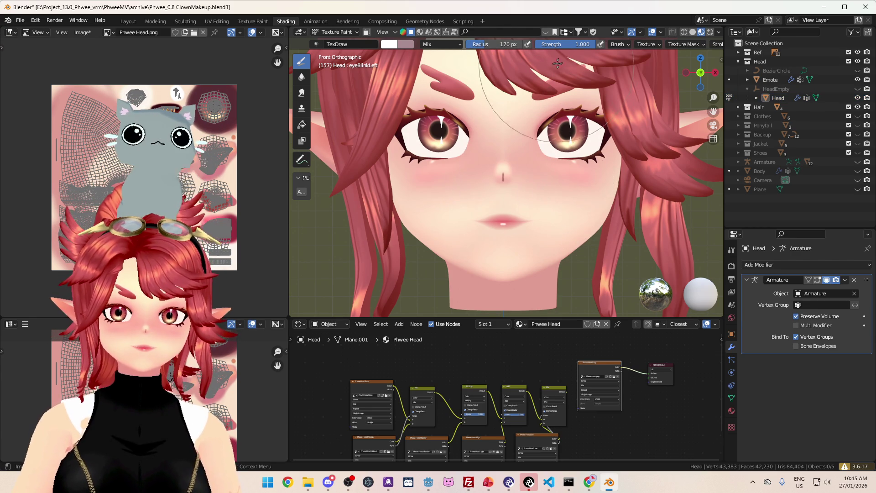
{"action": "left_click_drag", "start_coordinate": [579, 44], "coordinate": [561, 44]}
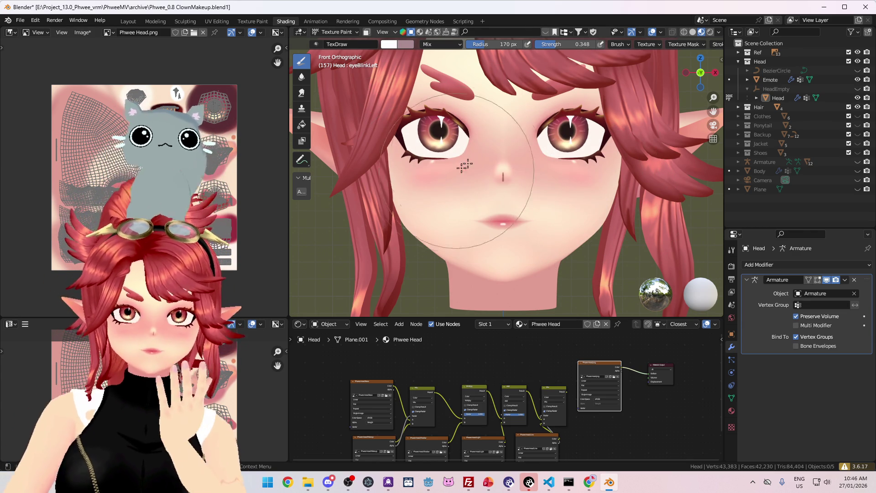
Step: Check Solid then Material Preview shading, save Phwee_0.8 ClownMakeup.blend1, and enter Edit Mode
{"action": "left_click", "coordinate": [693, 32]}
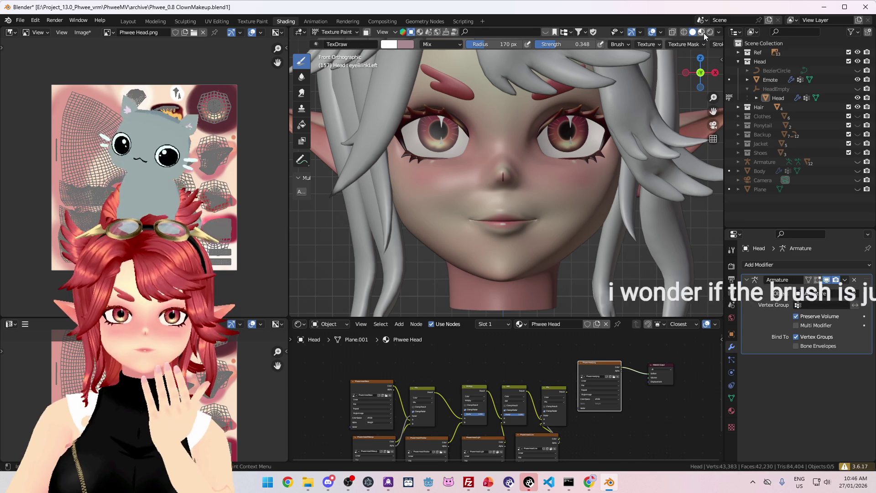
{"action": "left_click", "coordinate": [704, 33]}
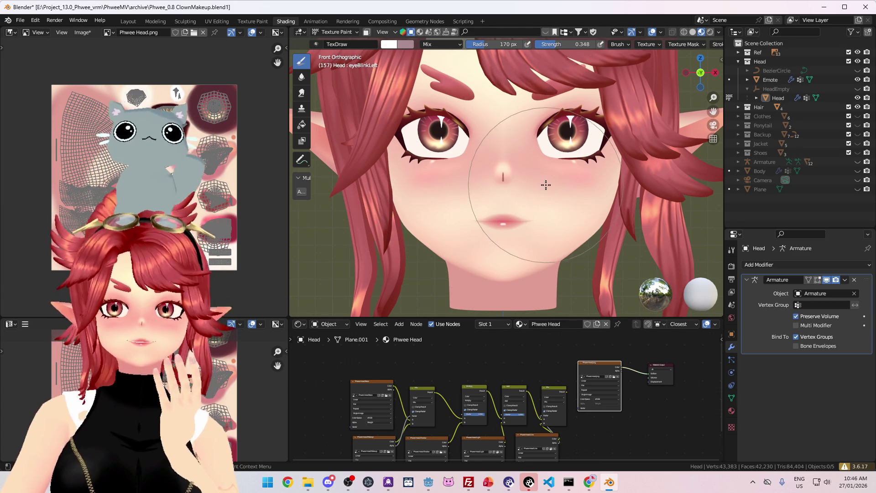
{"action": "left_click", "coordinate": [20, 21]}
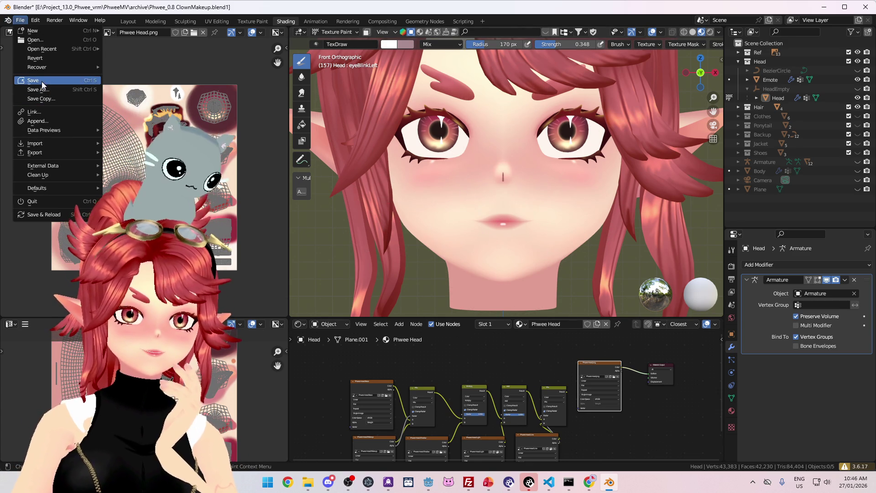
{"action": "left_click", "coordinate": [31, 87]}
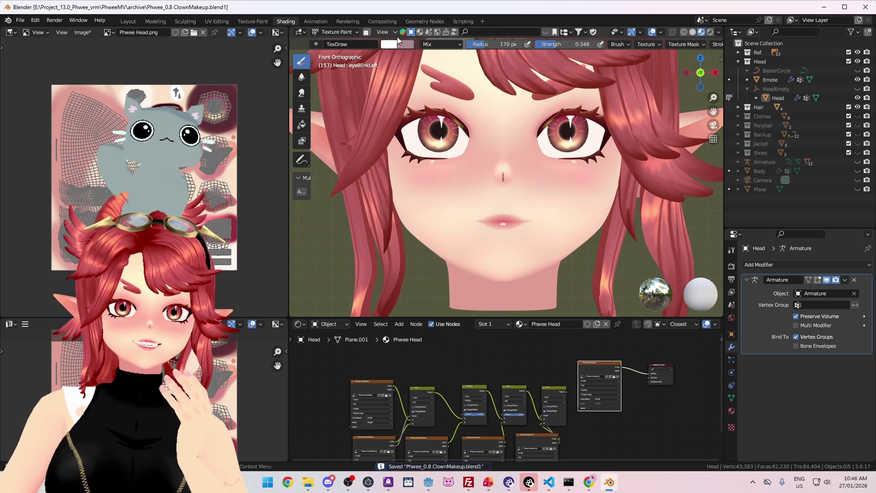
{"action": "left_click", "coordinate": [336, 32]}
{"action": "left_click", "coordinate": [336, 54]}
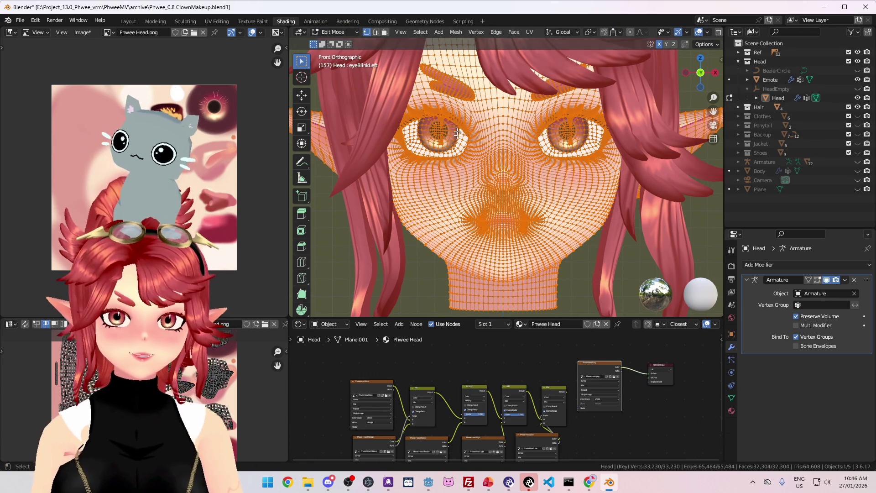
Step: Select both eyes and their eyelashes as linked pieces and hide them
{"action": "key", "text": "alt+a"}
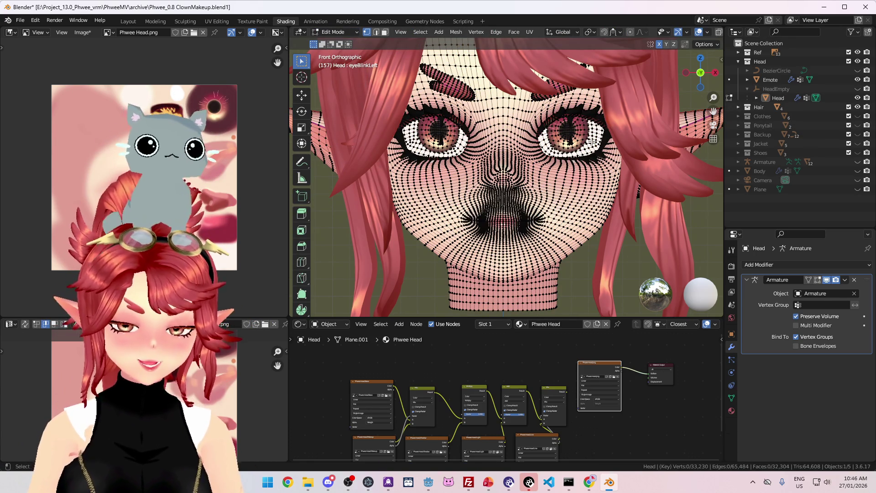
{"action": "key", "text": "l"}
{"action": "key", "text": "alt+a"}
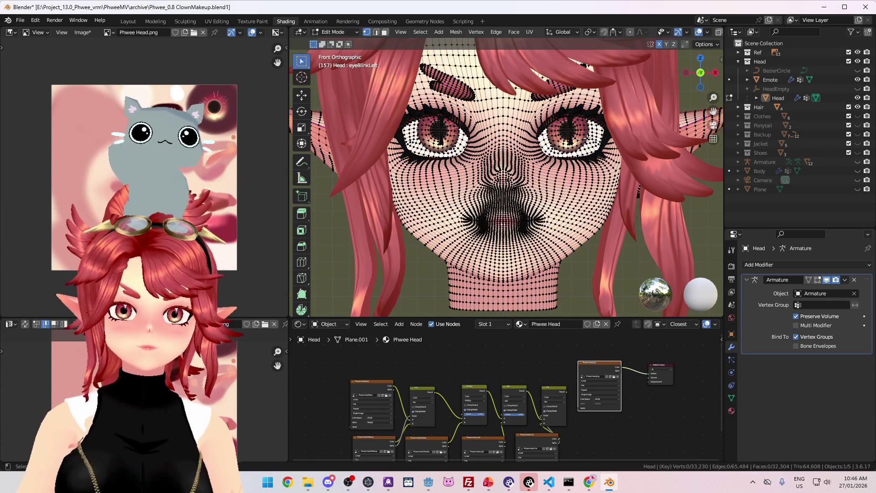
{"action": "key", "text": "l"}
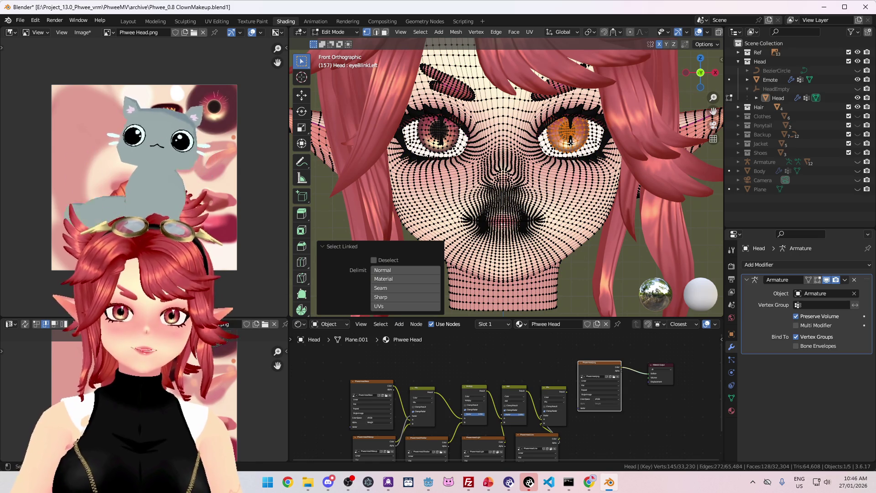
{"action": "key", "text": "l"}
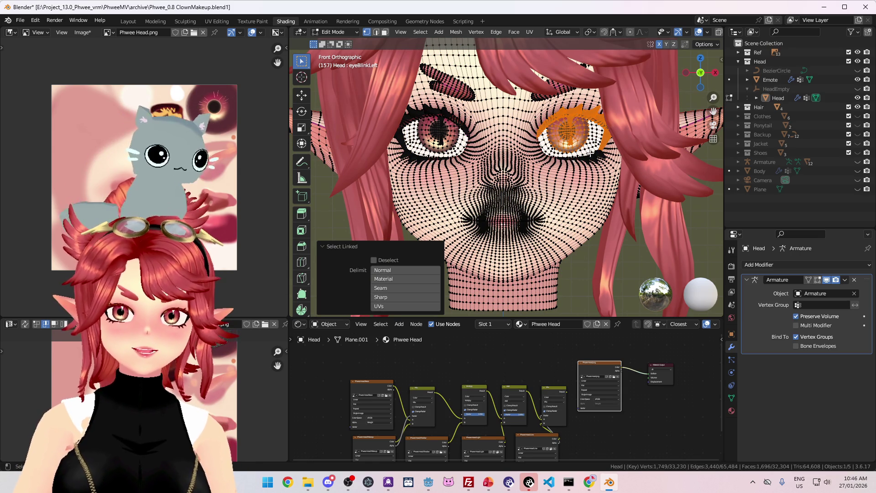
{"action": "key", "text": "l"}
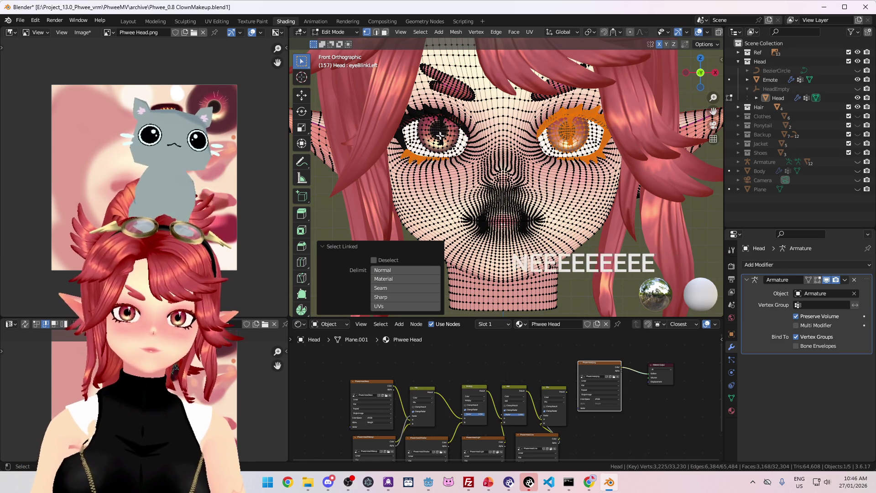
{"action": "key", "text": "l"}
{"action": "key", "text": "l"}
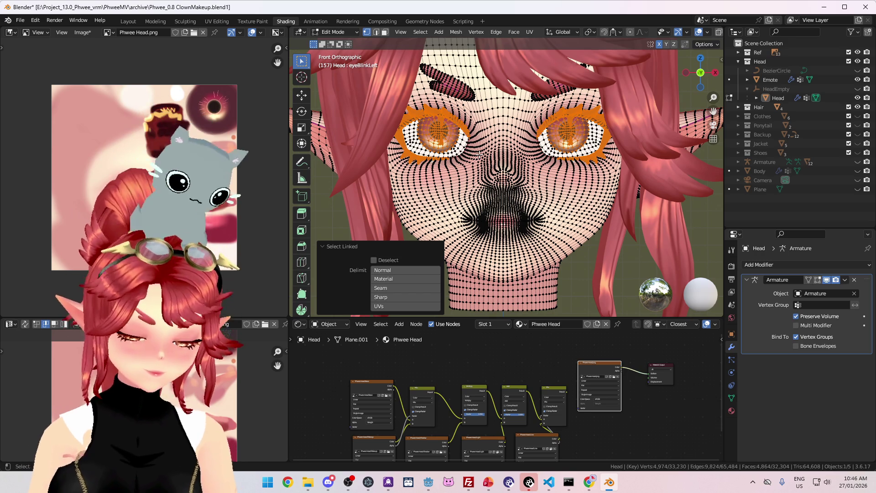
{"action": "key", "text": "h"}
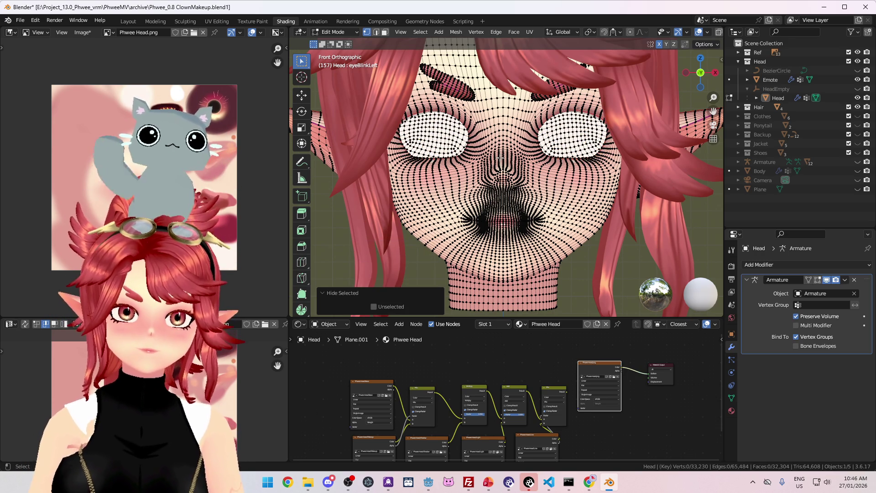
Step: Check the remaining head surface by selecting and deselecting it, then orbit around it
{"action": "scroll", "coordinate": [566, 174], "scroll_direction": "down", "scroll_amount": 1}
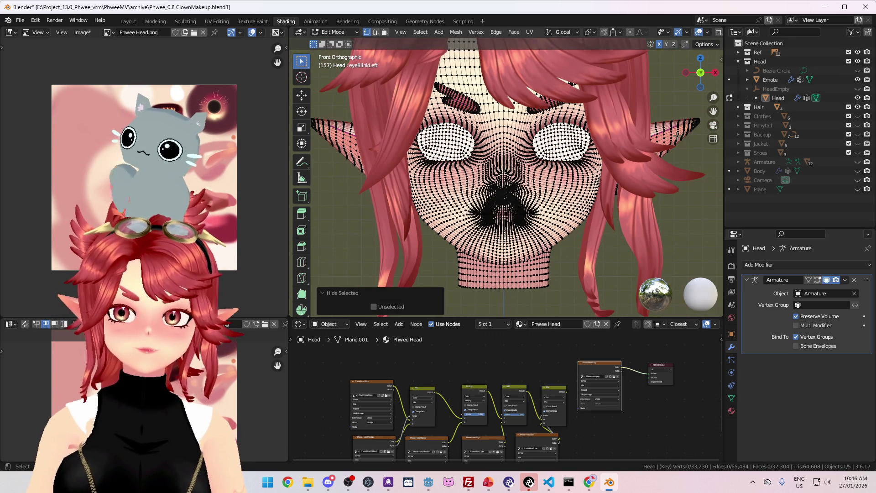
{"action": "key", "text": "l"}
{"action": "left_click", "coordinate": [705, 216]}
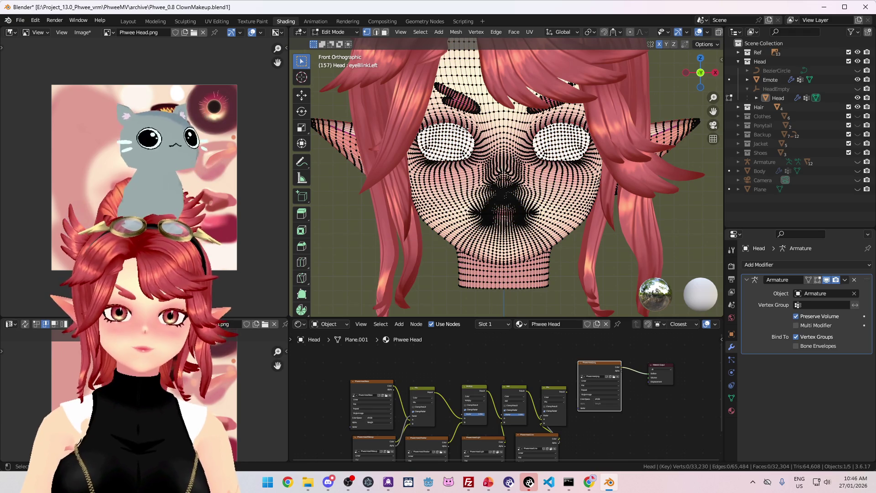
{"action": "scroll", "coordinate": [590, 129], "scroll_direction": "up", "scroll_amount": 2}
{"action": "mouse_move", "coordinate": [452, 108]}
{"action": "middle_mouse_down"}
{"action": "mouse_move", "coordinate": [436, 135]}
{"action": "mouse_move", "coordinate": [437, 113]}
{"action": "middle_mouse_up"}
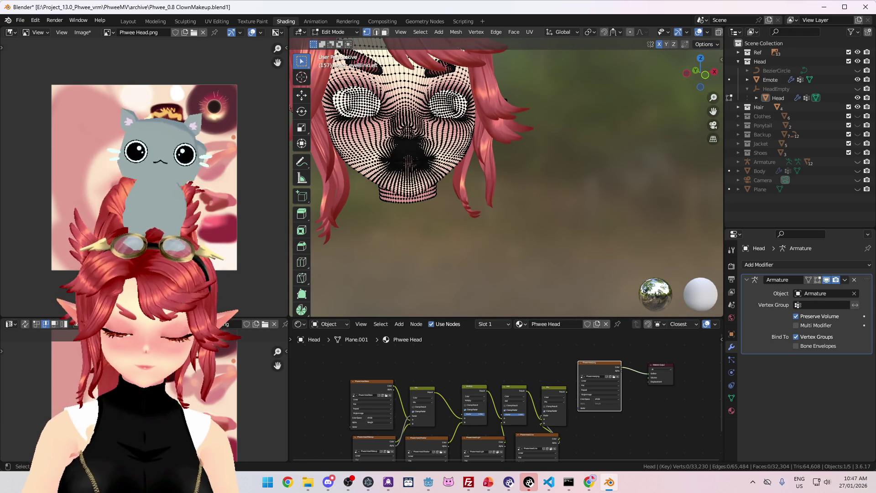
Step: Select the Head faces assigned to the EyeMAT.001 material slot
{"action": "scroll", "coordinate": [471, 115], "scroll_direction": "up", "scroll_amount": 8}
{"action": "scroll", "coordinate": [471, 115], "scroll_direction": "down", "scroll_amount": 2}
{"action": "scroll", "coordinate": [557, 171], "scroll_direction": "up", "scroll_amount": 2}
{"action": "scroll", "coordinate": [557, 171], "scroll_direction": "down", "scroll_amount": 4}
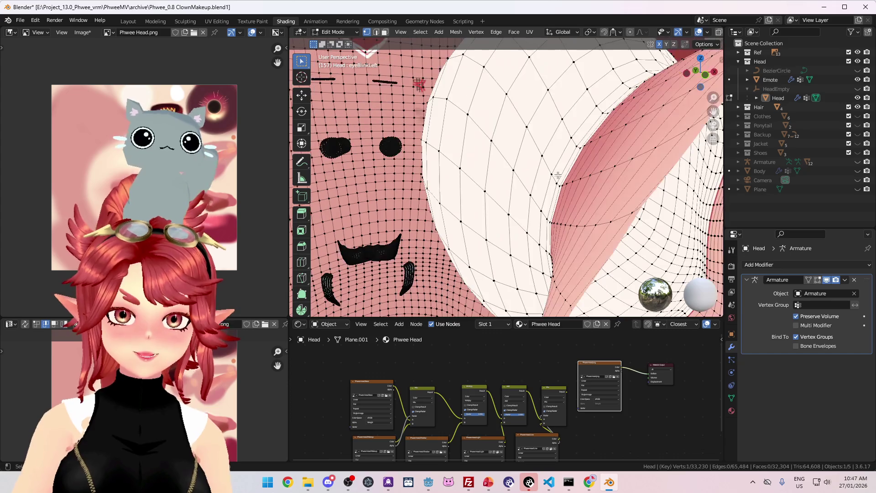
{"action": "middle_click_drag", "start_coordinate": [544, 191], "coordinate": [573, 189]}
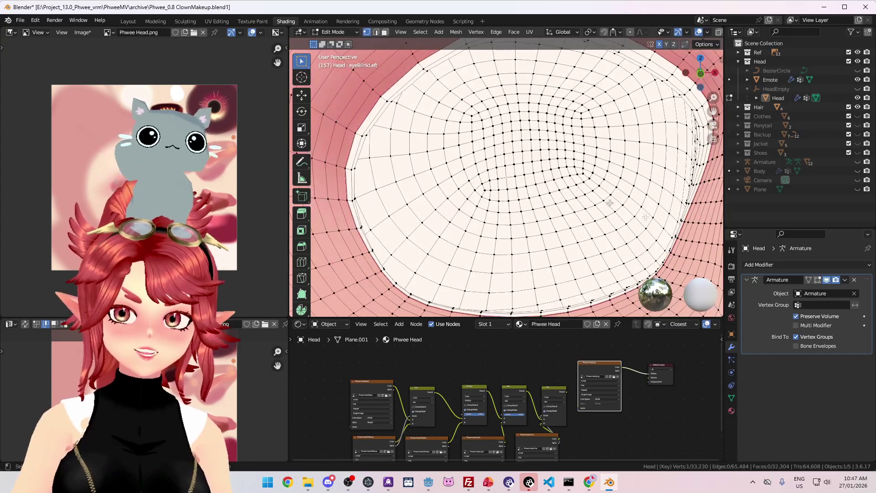
{"action": "left_click", "coordinate": [735, 413]}
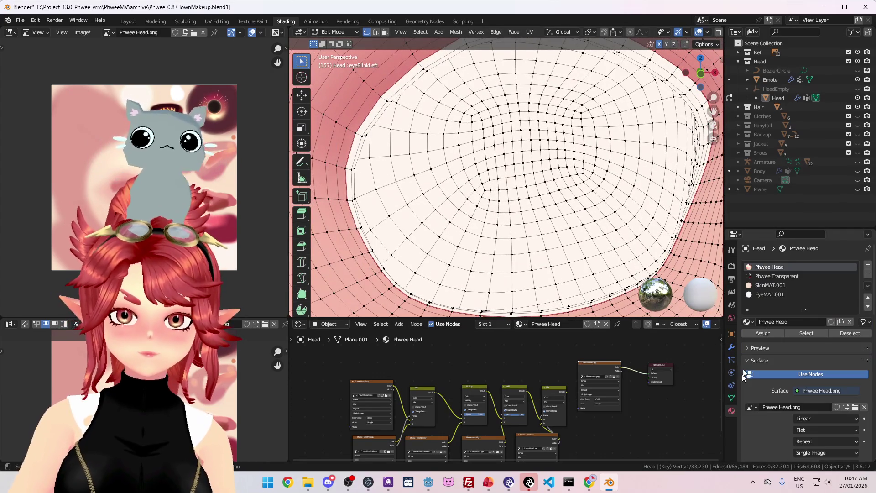
{"action": "left_click", "coordinate": [771, 296]}
{"action": "scroll", "coordinate": [491, 208], "scroll_direction": "down", "scroll_amount": 5}
{"action": "left_click", "coordinate": [816, 334]}
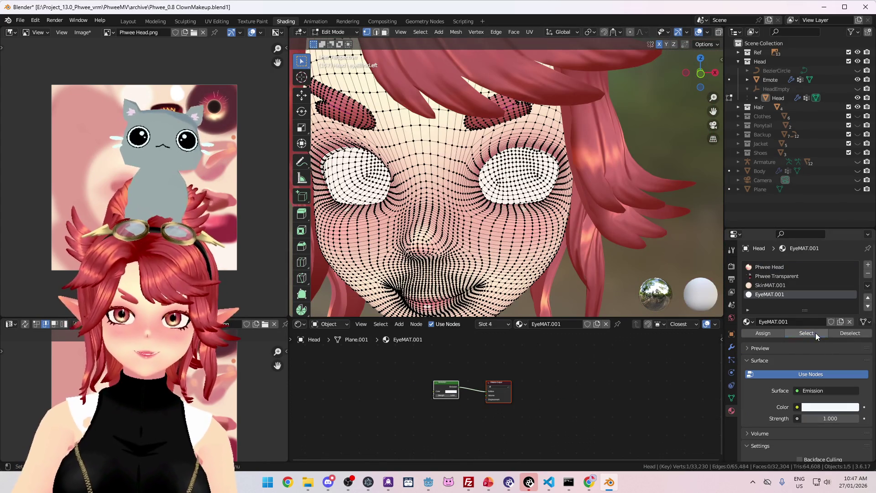
Step: Check which faces use Phwee Head, Phwee Transparent, SkinMAT.001 and EyeMAT.001
{"action": "middle_click_drag", "start_coordinate": [537, 230], "coordinate": [526, 198]}
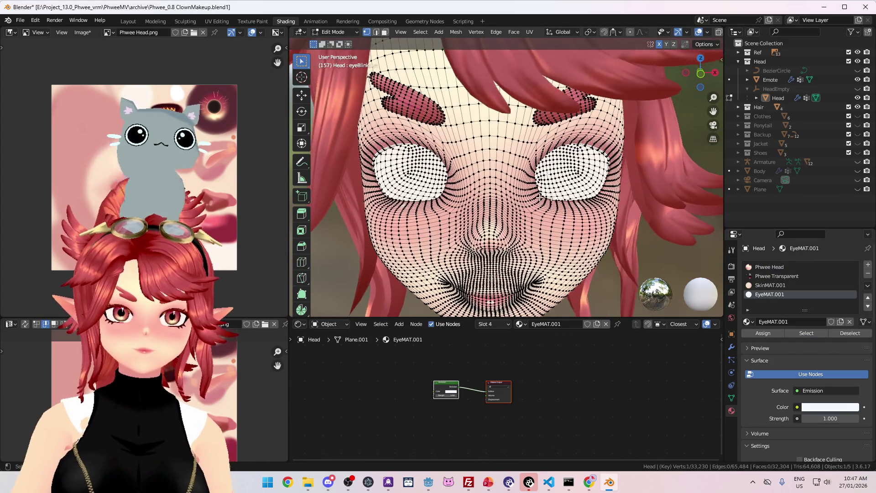
{"action": "left_click", "coordinate": [771, 267]}
{"action": "left_click", "coordinate": [806, 334]}
{"action": "left_click", "coordinate": [777, 276]}
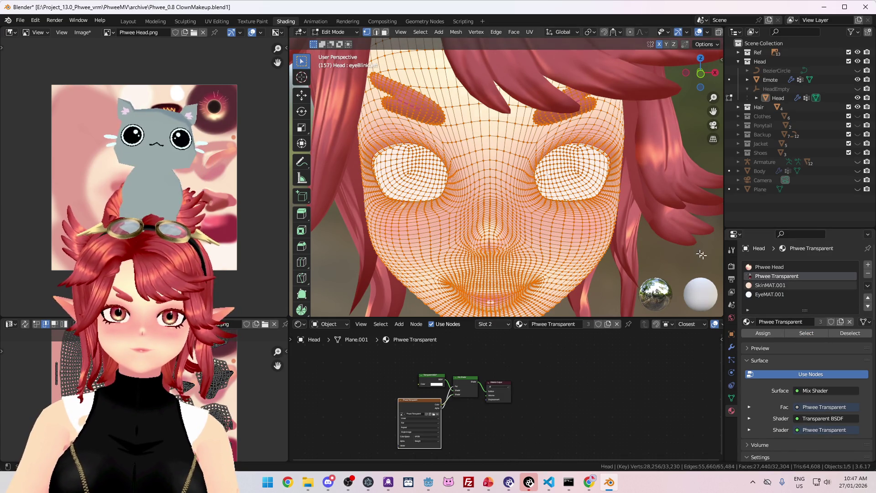
{"action": "key", "text": "alt+a"}
{"action": "left_click", "coordinate": [806, 333]}
{"action": "key", "text": "alt+a"}
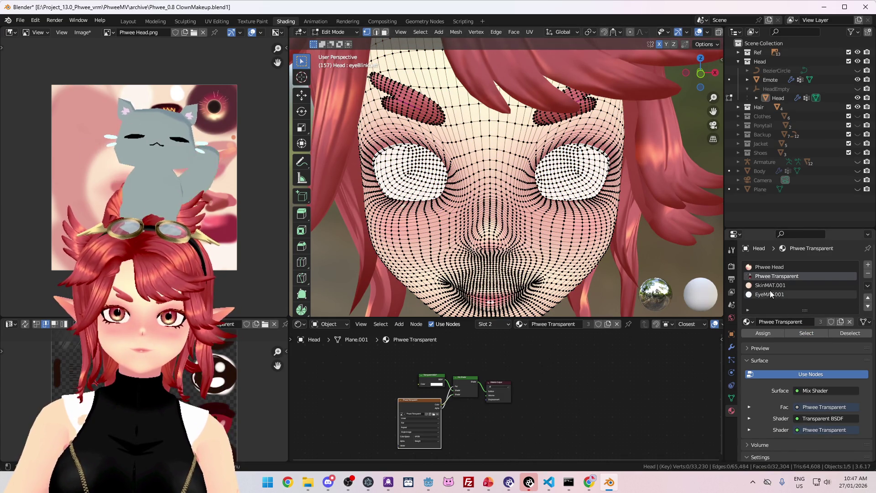
{"action": "left_click", "coordinate": [770, 285]}
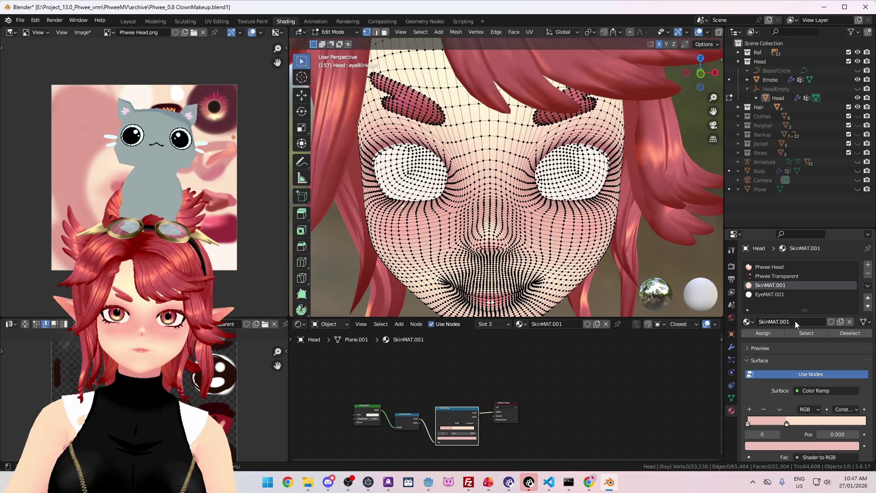
{"action": "left_click", "coordinate": [770, 295]}
{"action": "scroll", "coordinate": [580, 206], "scroll_direction": "up", "scroll_amount": 8}
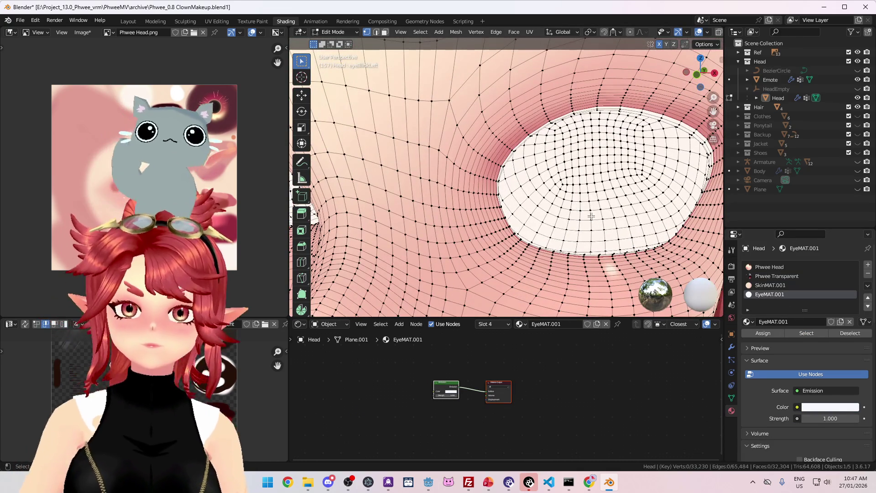
{"action": "scroll", "coordinate": [591, 216], "scroll_direction": "down", "scroll_amount": 2}
Step: Switch to face select mode and pick a face inside the eye socket
{"action": "key", "text": "3"}
{"action": "left_click", "coordinate": [564, 206]}
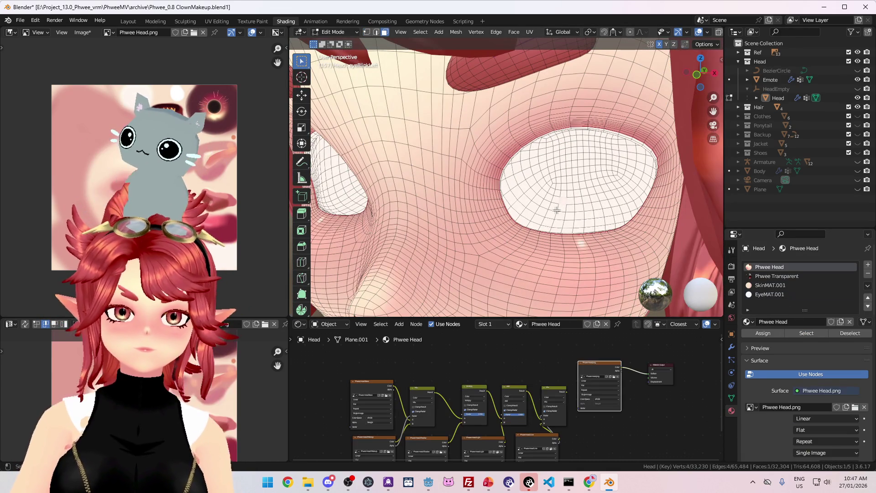
{"action": "scroll", "coordinate": [553, 215], "scroll_direction": "up", "scroll_amount": 3}
{"action": "mouse_move", "coordinate": [553, 215]}
{"action": "middle_mouse_down"}
{"action": "mouse_move", "coordinate": [515, 220]}
{"action": "mouse_move", "coordinate": [470, 191]}
{"action": "mouse_move", "coordinate": [392, 174]}
{"action": "mouse_move", "coordinate": [369, 129]}
{"action": "mouse_move", "coordinate": [569, 152]}
{"action": "middle_mouse_up"}
{"action": "scroll", "coordinate": [569, 178], "scroll_direction": "down", "scroll_amount": 8}
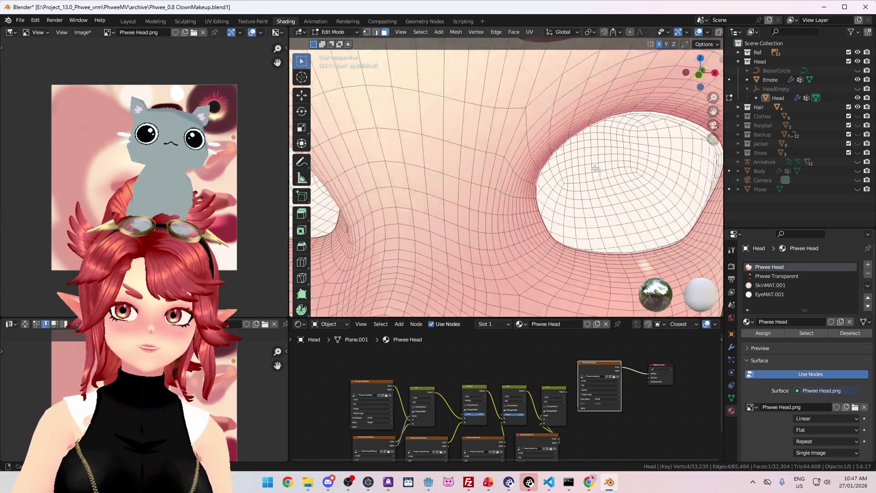
{"action": "scroll", "coordinate": [563, 186], "scroll_direction": "up", "scroll_amount": 3}
{"action": "middle_click_drag", "start_coordinate": [532, 191], "coordinate": [527, 131]}
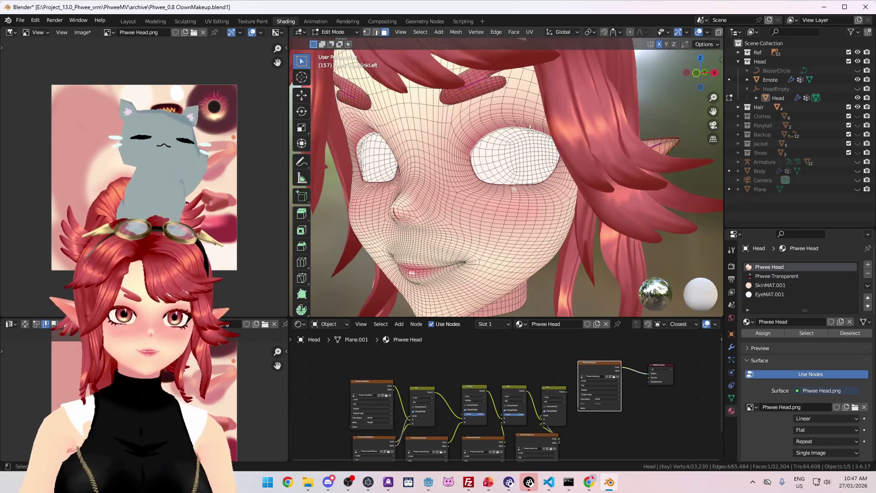
{"action": "scroll", "coordinate": [527, 131], "scroll_direction": "up", "scroll_amount": 5}
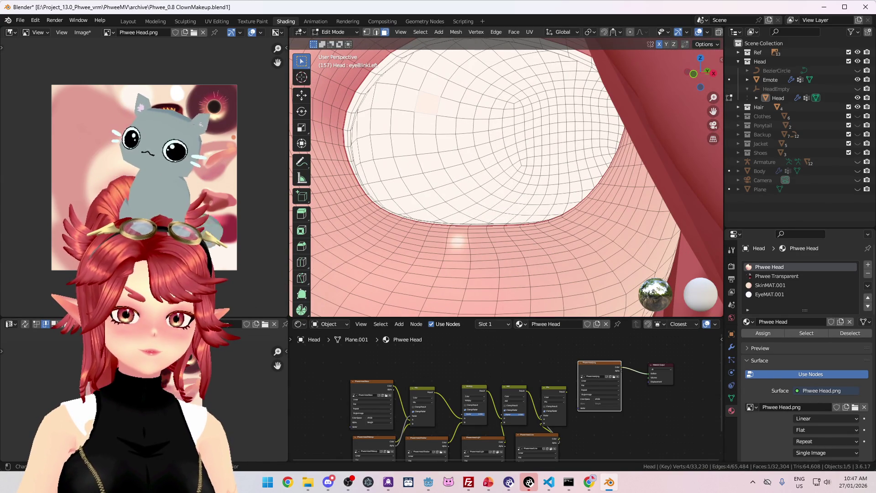
Step: Box-select the eye socket faces, undo to shrink the selection, and enlarge the node editor
{"action": "left_click_drag", "start_coordinate": [411, 105], "coordinate": [424, 122]}
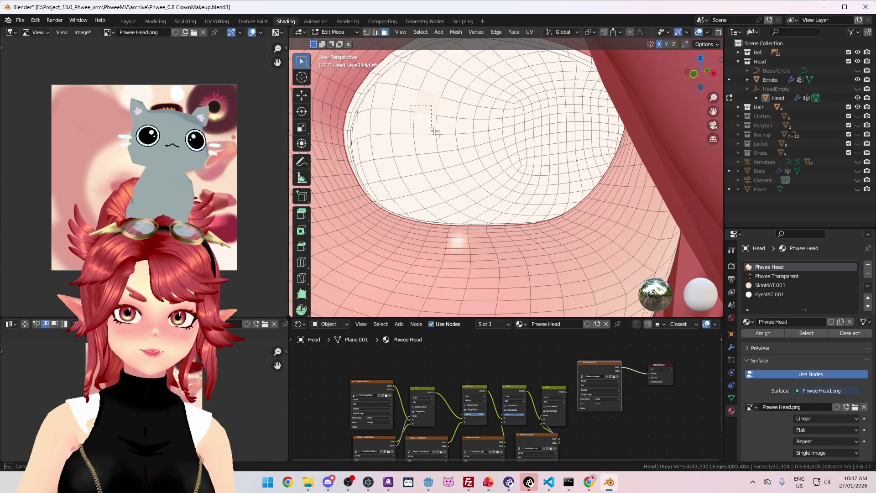
{"action": "left_click_drag", "start_coordinate": [515, 194], "coordinate": [516, 194]}
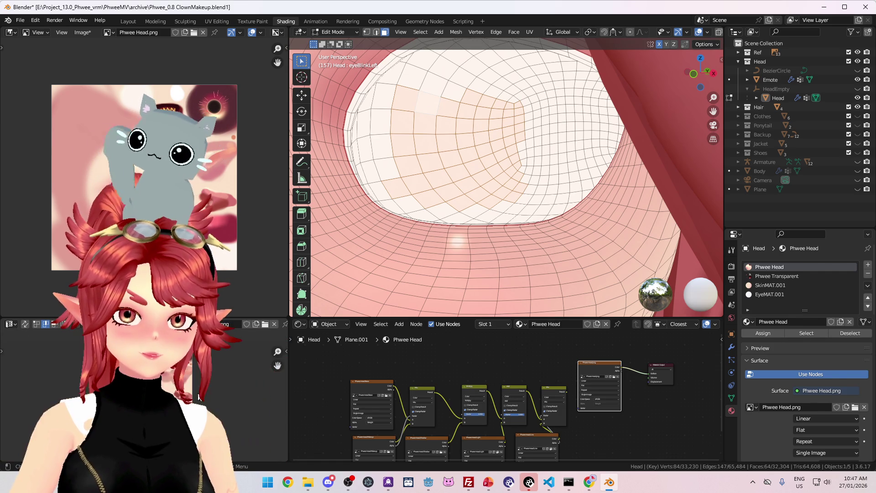
{"action": "scroll", "coordinate": [504, 142], "scroll_direction": "down", "scroll_amount": 3}
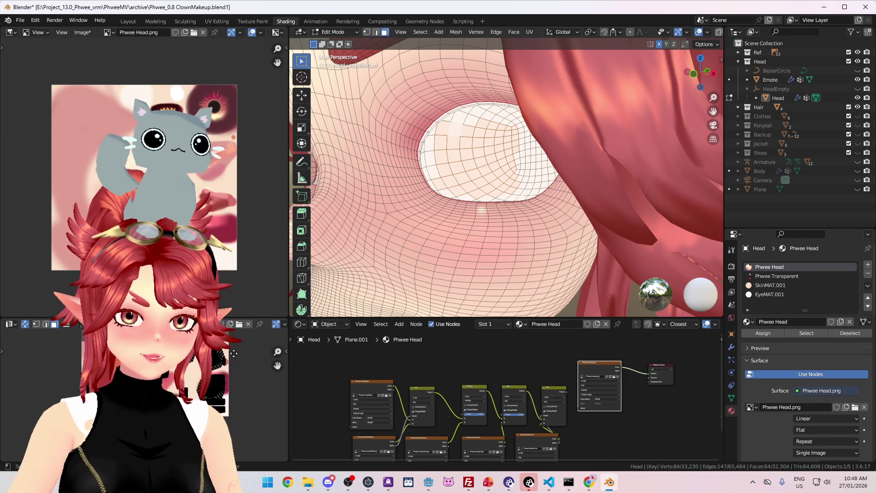
{"action": "key", "text": "ctrl+z"}
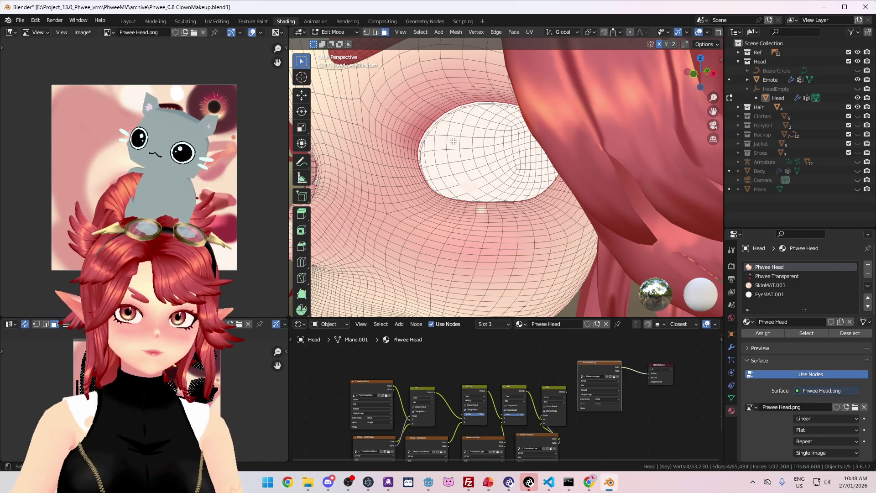
{"action": "left_click_drag", "start_coordinate": [248, 318], "coordinate": [247, 197]}
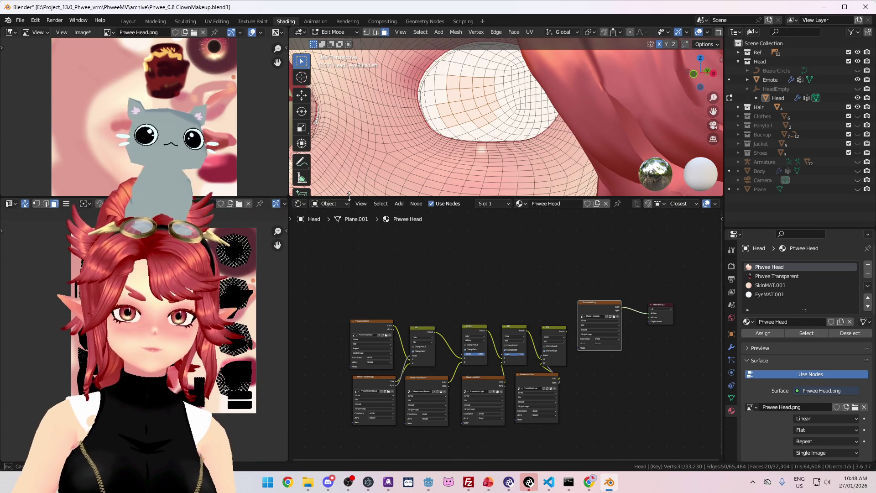
Step: Shrink the node editor back down and view the face from the front
{"action": "left_click_drag", "start_coordinate": [349, 196], "coordinate": [349, 273]}
{"action": "key", "text": "KP_1"}
{"action": "left_click", "coordinate": [581, 111]}
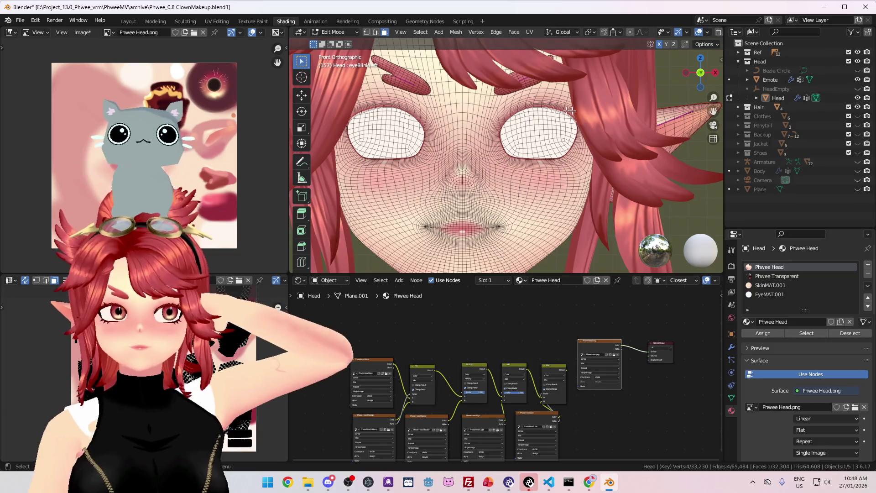
{"action": "scroll", "coordinate": [525, 166], "scroll_direction": "up", "scroll_amount": 5}
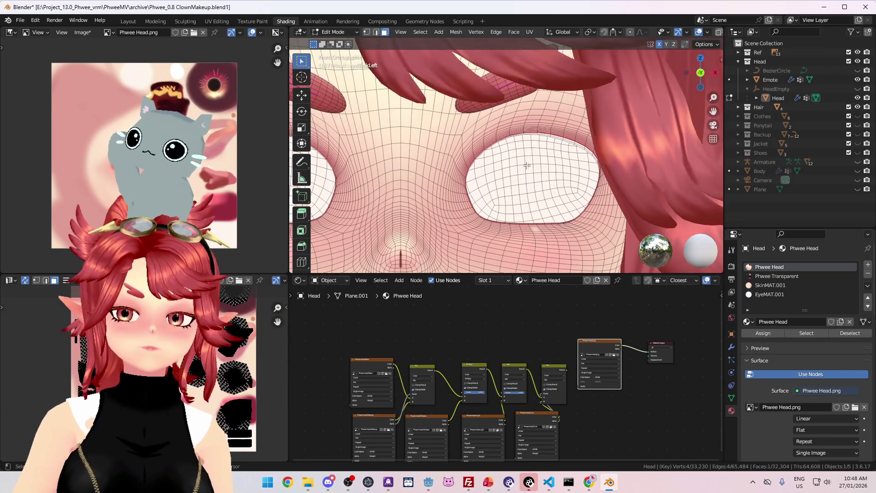
{"action": "scroll", "coordinate": [526, 166], "scroll_direction": "up", "scroll_amount": 6}
{"action": "middle_click_drag", "start_coordinate": [520, 142], "coordinate": [524, 147]}
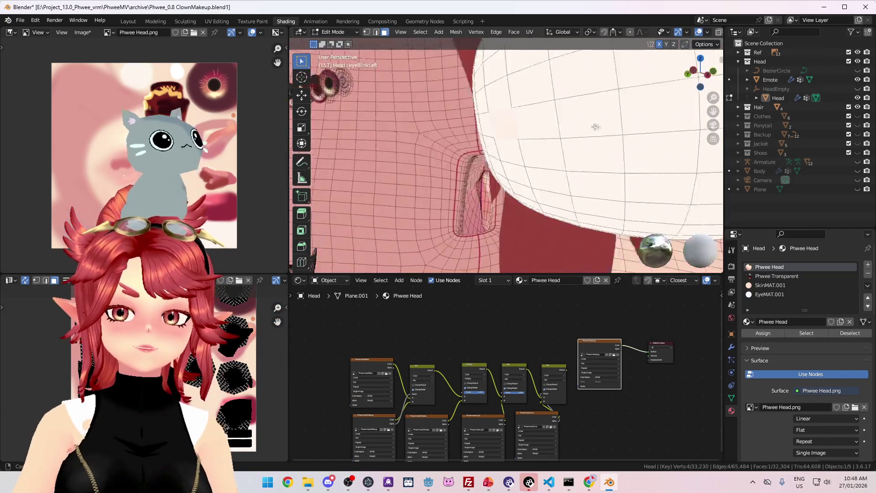
{"action": "scroll", "coordinate": [644, 152], "scroll_direction": "up", "scroll_amount": 5}
{"action": "mouse_move", "coordinate": [645, 152]}
{"action": "middle_mouse_down"}
{"action": "mouse_move", "coordinate": [632, 135]}
{"action": "mouse_move", "coordinate": [586, 150]}
{"action": "mouse_move", "coordinate": [597, 146]}
{"action": "mouse_move", "coordinate": [531, 142]}
{"action": "mouse_move", "coordinate": [447, 157]}
{"action": "mouse_move", "coordinate": [456, 174]}
{"action": "mouse_move", "coordinate": [490, 192]}
{"action": "mouse_move", "coordinate": [517, 145]}
{"action": "mouse_move", "coordinate": [630, 117]}
{"action": "mouse_move", "coordinate": [493, 139]}
{"action": "mouse_move", "coordinate": [545, 140]}
{"action": "middle_mouse_up"}
{"action": "scroll", "coordinate": [531, 143], "scroll_direction": "down", "scroll_amount": 5}
{"action": "middle_click_drag", "start_coordinate": [511, 307], "coordinate": [529, 317]}
{"action": "mouse_move", "coordinate": [502, 246]}
{"action": "middle_mouse_down"}
{"action": "mouse_move", "coordinate": [520, 234]}
{"action": "mouse_move", "coordinate": [484, 228]}
{"action": "mouse_move", "coordinate": [534, 177]}
{"action": "middle_mouse_up"}
Step: Box-select the left eye's inner vertices, hide them, then reveal them again
{"action": "left_click_drag", "start_coordinate": [493, 111], "coordinate": [504, 123]}
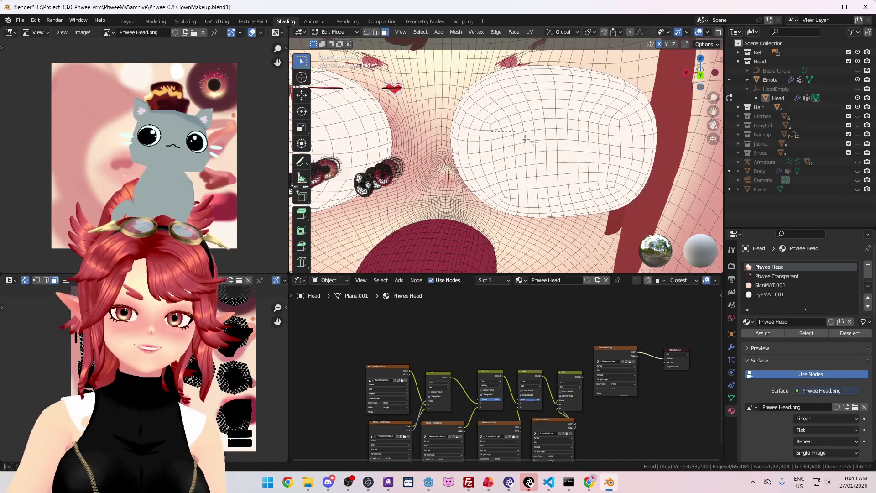
{"action": "left_click_drag", "start_coordinate": [621, 195], "coordinate": [621, 195]}
{"action": "middle_click_drag", "start_coordinate": [621, 195], "coordinate": [566, 168]}
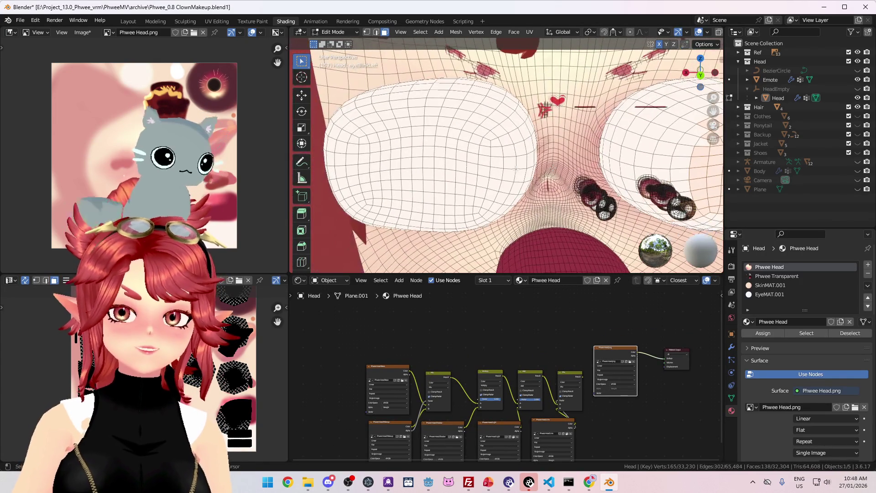
{"action": "left_click_drag", "start_coordinate": [353, 118], "coordinate": [499, 215], "text": "shift"}
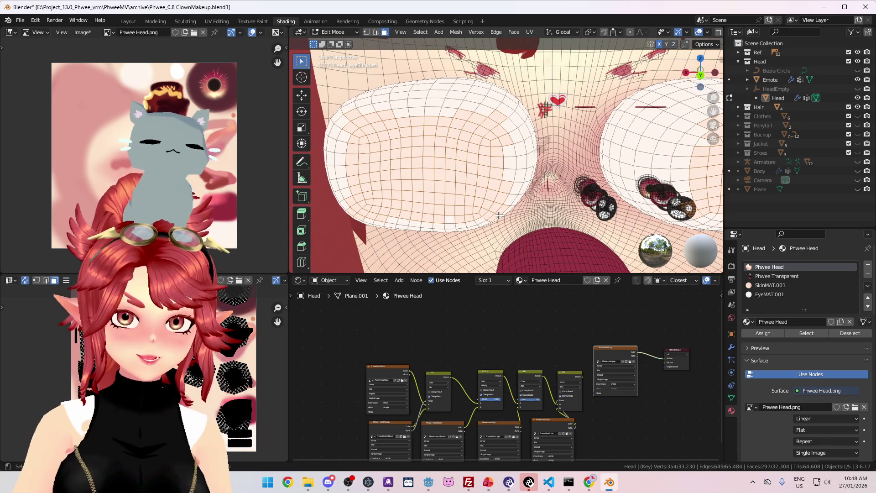
{"action": "key", "text": "h"}
{"action": "mouse_move", "coordinate": [497, 215]}
{"action": "middle_mouse_down"}
{"action": "mouse_move", "coordinate": [386, 219]}
{"action": "mouse_move", "coordinate": [455, 190]}
{"action": "mouse_move", "coordinate": [532, 181]}
{"action": "mouse_move", "coordinate": [431, 141]}
{"action": "middle_mouse_up"}
{"action": "key", "text": "alt+h"}
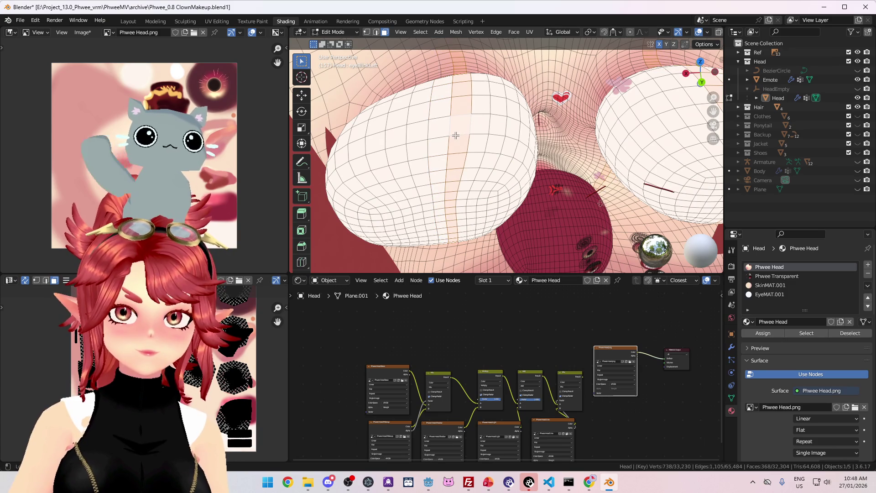
Step: Select a face loop across the eyeball, then grow and shrink the selection
{"action": "left_click", "coordinate": [466, 148], "text": "alt"}
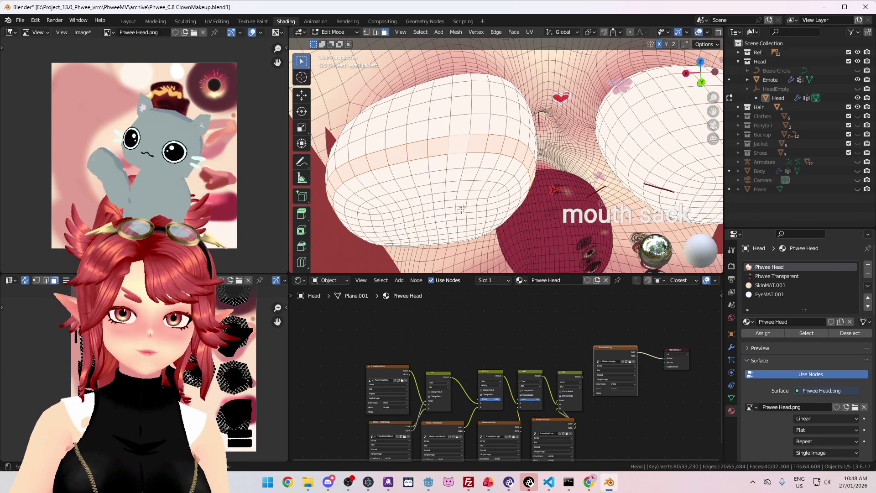
{"action": "key", "text": "ctrl+KP_Add"}
{"action": "key", "text": "ctrl+KP_Add"}
{"action": "key", "text": "ctrl+KP_Add"}
{"action": "key", "text": "ctrl+KP_Add"}
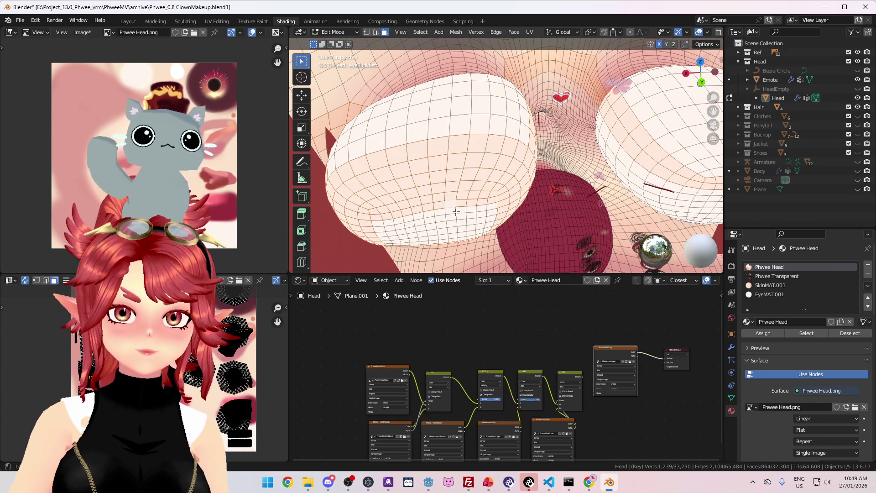
{"action": "mouse_move", "coordinate": [522, 76]}
{"action": "middle_mouse_down"}
{"action": "mouse_move", "coordinate": [496, 174]}
{"action": "mouse_move", "coordinate": [498, 164]}
{"action": "mouse_move", "coordinate": [523, 170]}
{"action": "middle_mouse_up"}
{"action": "key", "text": "ctrl+KP_Subtract"}
{"action": "key", "text": "ctrl+KP_Subtract"}
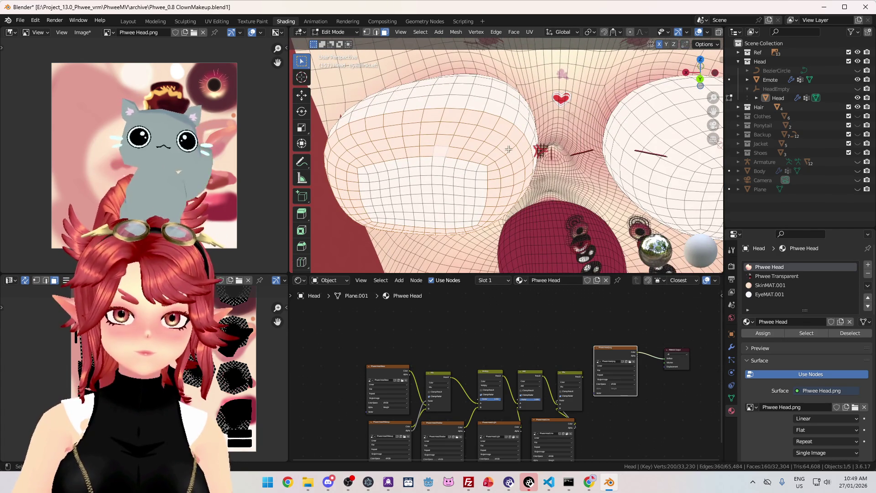
Step: Hide the selected eyeball faces and then the connected upper-rim face loops
{"action": "key", "text": "h"}
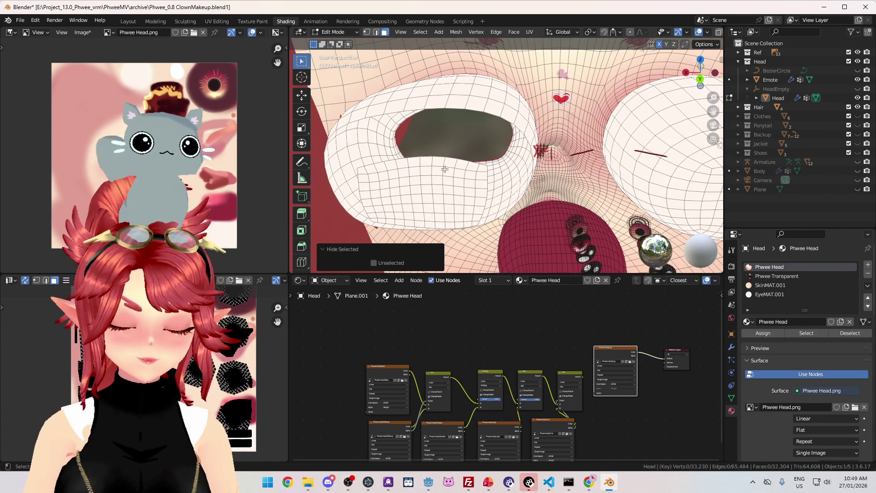
{"action": "key", "text": "l"}
{"action": "left_click", "coordinate": [466, 142], "text": "shift"}
{"action": "left_click", "coordinate": [467, 142], "text": "shift"}
{"action": "mouse_move", "coordinate": [467, 143]}
{"action": "middle_mouse_down"}
{"action": "mouse_move", "coordinate": [480, 156]}
{"action": "mouse_move", "coordinate": [513, 98]}
{"action": "middle_mouse_up"}
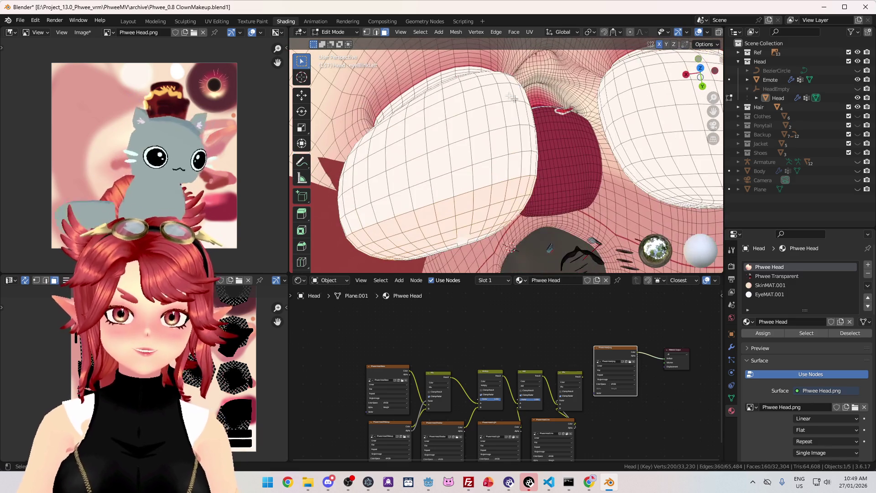
{"action": "left_click", "coordinate": [454, 69], "text": "alt"}
{"action": "middle_click_drag", "start_coordinate": [480, 136], "coordinate": [538, 107]}
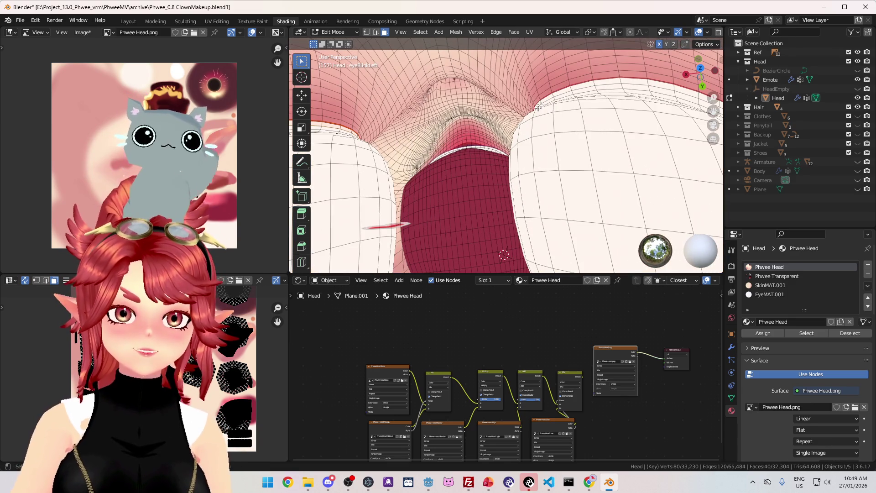
{"action": "left_click", "coordinate": [571, 89], "text": "alt+shift"}
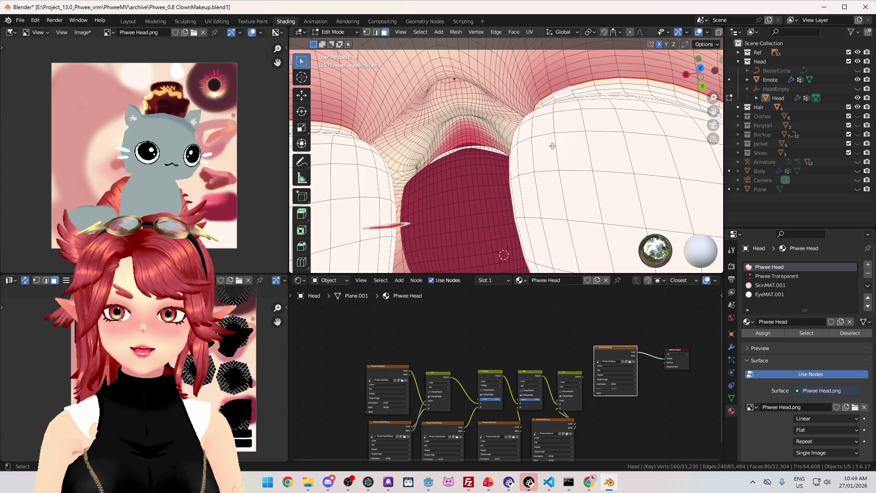
{"action": "key", "text": "h"}
Step: Select the remaining eyeball island as linked geometry and hide it
{"action": "mouse_move", "coordinate": [552, 146]}
{"action": "middle_mouse_down"}
{"action": "mouse_move", "coordinate": [524, 164]}
{"action": "mouse_move", "coordinate": [567, 170]}
{"action": "middle_mouse_up"}
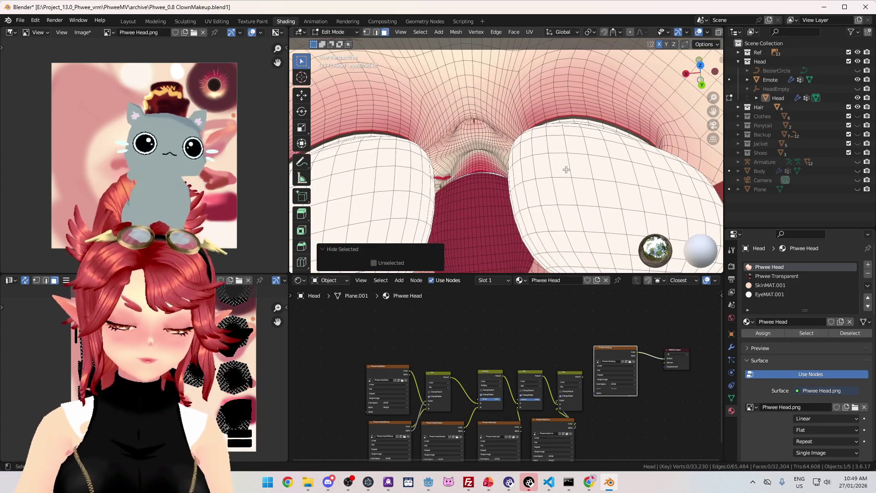
{"action": "key", "text": "l"}
{"action": "key", "text": "h"}
{"action": "mouse_move", "coordinate": [386, 168]}
{"action": "middle_mouse_down"}
{"action": "mouse_move", "coordinate": [554, 161]}
{"action": "mouse_move", "coordinate": [530, 168]}
{"action": "middle_mouse_up"}
Step: In Right Orthographic view, box-select the back of the head and hide it
{"action": "scroll", "coordinate": [554, 161], "scroll_direction": "down", "scroll_amount": 4}
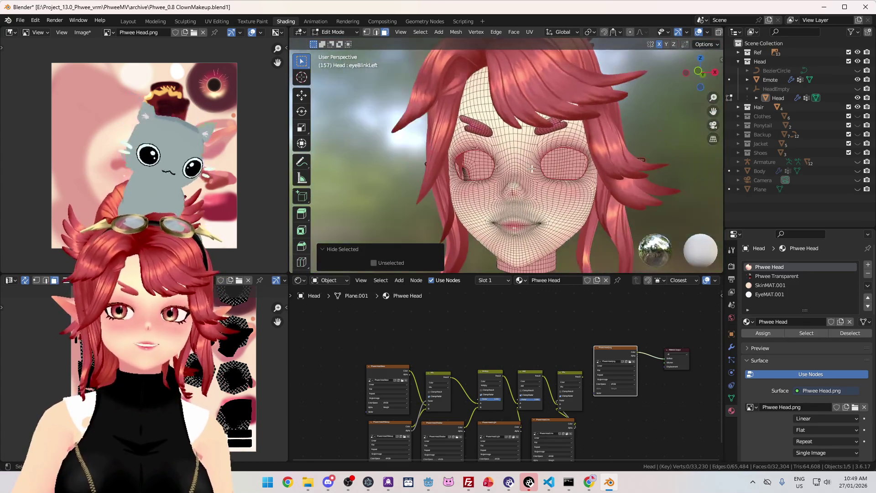
{"action": "scroll", "coordinate": [511, 116], "scroll_direction": "up", "scroll_amount": 6}
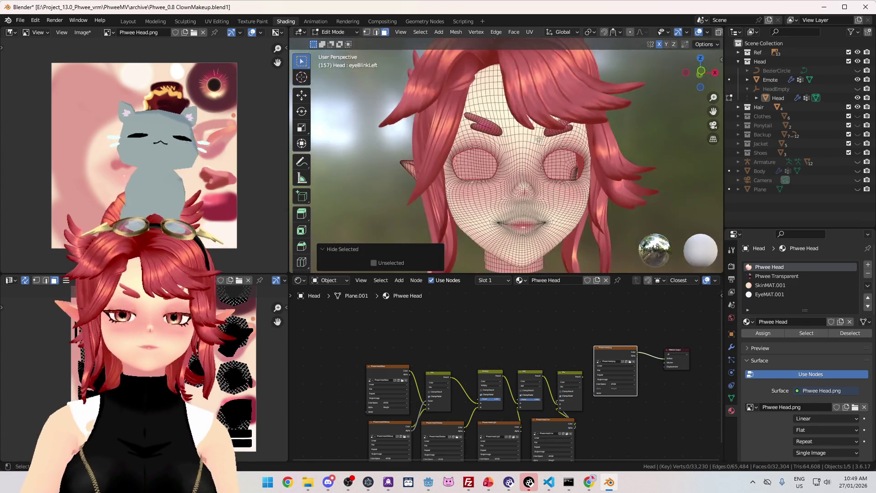
{"action": "key", "text": "KP_1"}
{"action": "scroll", "coordinate": [510, 146], "scroll_direction": "down", "scroll_amount": 3}
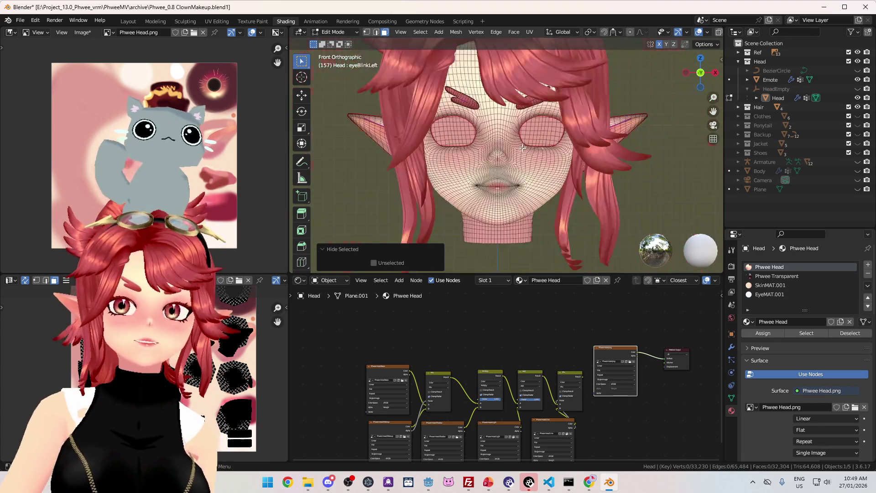
{"action": "scroll", "coordinate": [498, 171], "scroll_direction": "up", "scroll_amount": 4}
{"action": "scroll", "coordinate": [498, 171], "scroll_direction": "down", "scroll_amount": 3}
{"action": "mouse_move", "coordinate": [496, 164]}
{"action": "middle_mouse_down"}
{"action": "mouse_move", "coordinate": [474, 160]}
{"action": "mouse_move", "coordinate": [520, 151]}
{"action": "middle_mouse_up"}
{"action": "key", "text": "KP_1"}
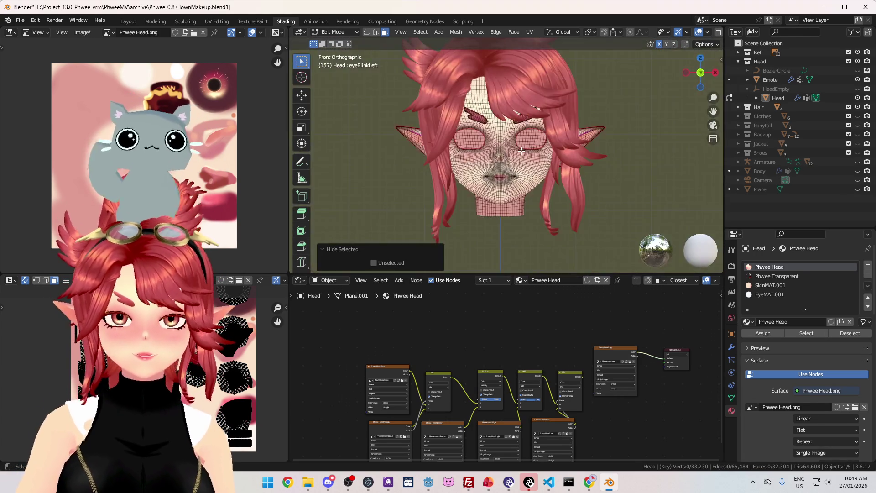
{"action": "key", "text": "KP_3"}
{"action": "mouse_move", "coordinate": [616, 247]}
{"action": "left_mouse_down"}
{"action": "mouse_move", "coordinate": [541, 44]}
{"action": "mouse_move", "coordinate": [551, 52]}
{"action": "left_mouse_up"}
{"action": "scroll", "coordinate": [561, 137], "scroll_direction": "down", "scroll_amount": 2}
{"action": "left_click_drag", "start_coordinate": [607, 233], "coordinate": [576, 101]}
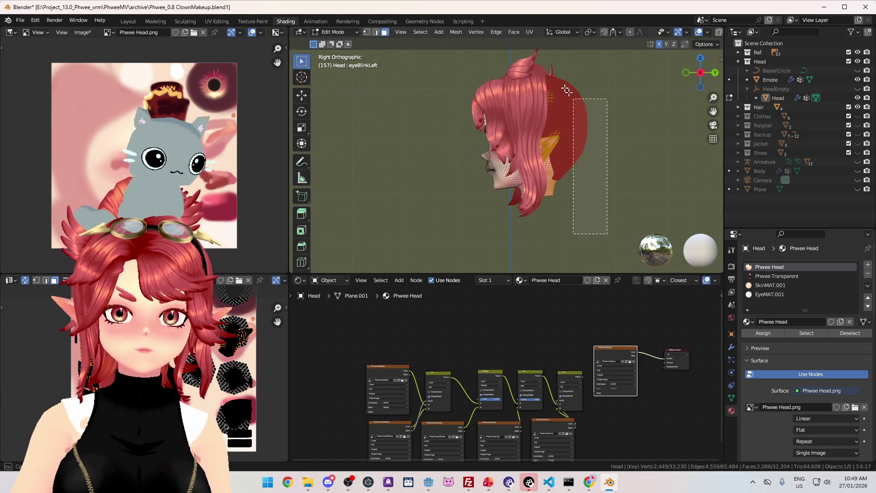
{"action": "left_click_drag", "start_coordinate": [525, 44], "coordinate": [525, 44]}
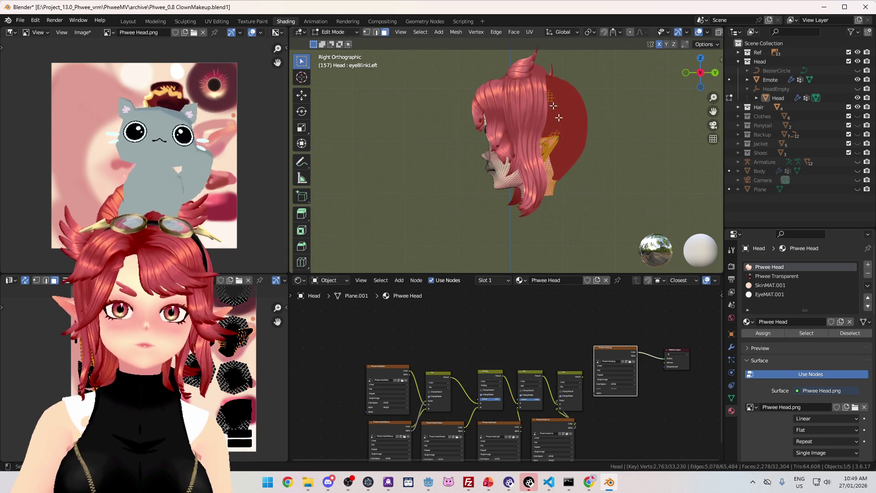
{"action": "key", "text": "h"}
Step: Orbit to the face and box-select the band of faces at the neck
{"action": "mouse_move", "coordinate": [575, 172]}
{"action": "middle_mouse_down"}
{"action": "mouse_move", "coordinate": [509, 270]}
{"action": "mouse_move", "coordinate": [586, 183]}
{"action": "mouse_move", "coordinate": [692, 209]}
{"action": "mouse_move", "coordinate": [474, 180]}
{"action": "middle_mouse_up"}
{"action": "scroll", "coordinate": [509, 270], "scroll_direction": "up", "scroll_amount": 3}
{"action": "left_click_drag", "start_coordinate": [450, 166], "coordinate": [570, 218]}
{"action": "mouse_move", "coordinate": [570, 218]}
{"action": "middle_mouse_down"}
{"action": "mouse_move", "coordinate": [519, 206]}
{"action": "mouse_move", "coordinate": [470, 168]}
{"action": "middle_mouse_up"}
Step: Hide the neck faces below the chin so the face ends at the jaw
{"action": "key", "text": "h"}
{"action": "left_click_drag", "start_coordinate": [465, 166], "coordinate": [571, 225]}
{"action": "key", "text": "x"}
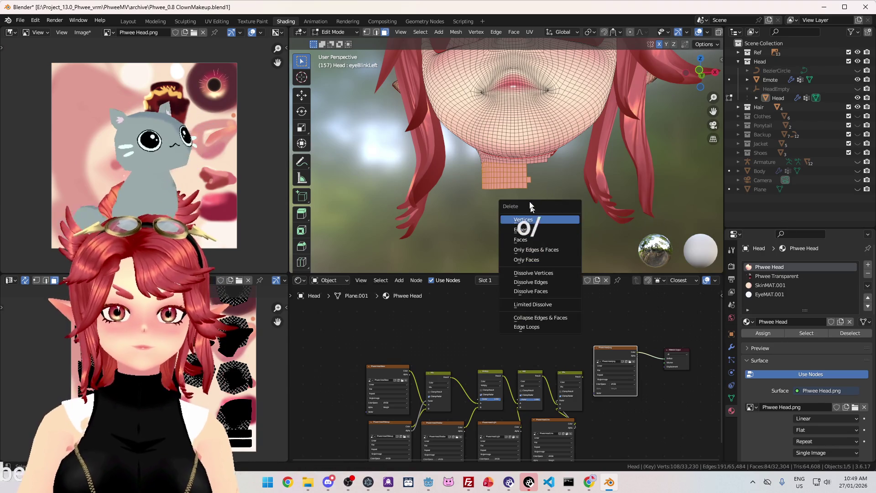
{"action": "key", "text": "alt+a"}
{"action": "mouse_move", "coordinate": [559, 218]}
{"action": "left_mouse_down"}
{"action": "mouse_move", "coordinate": [479, 182]}
{"action": "mouse_move", "coordinate": [463, 163]}
{"action": "left_mouse_up"}
{"action": "key", "text": "h"}
{"action": "middle_click_drag", "start_coordinate": [462, 163], "coordinate": [481, 171]}
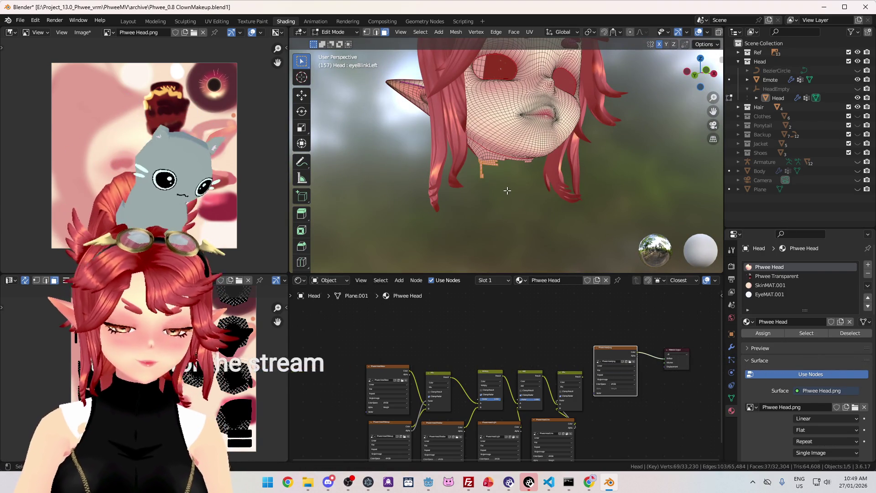
{"action": "mouse_move", "coordinate": [555, 148]}
{"action": "middle_mouse_down"}
{"action": "mouse_move", "coordinate": [578, 178]}
{"action": "mouse_move", "coordinate": [520, 222]}
{"action": "middle_mouse_up"}
Step: Return to Front Orthographic view and save the blend file
{"action": "key", "text": "KP_1"}
{"action": "scroll", "coordinate": [578, 177], "scroll_direction": "up", "scroll_amount": 1}
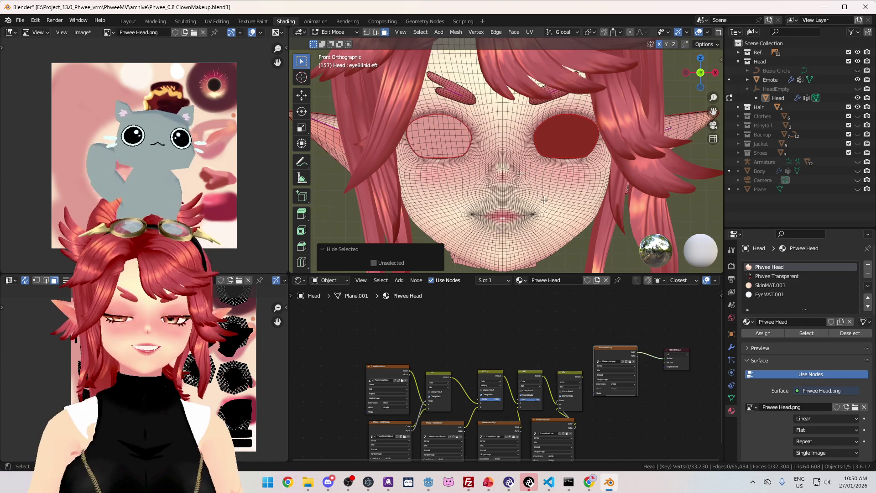
{"action": "left_click", "coordinate": [20, 21]}
{"action": "left_click", "coordinate": [41, 83]}
{"action": "mouse_move", "coordinate": [580, 208]}
{"action": "middle_mouse_down", "text": "shift"}
{"action": "mouse_move", "coordinate": [547, 188]}
{"action": "mouse_move", "coordinate": [547, 178]}
{"action": "middle_mouse_up", "text": "shift"}
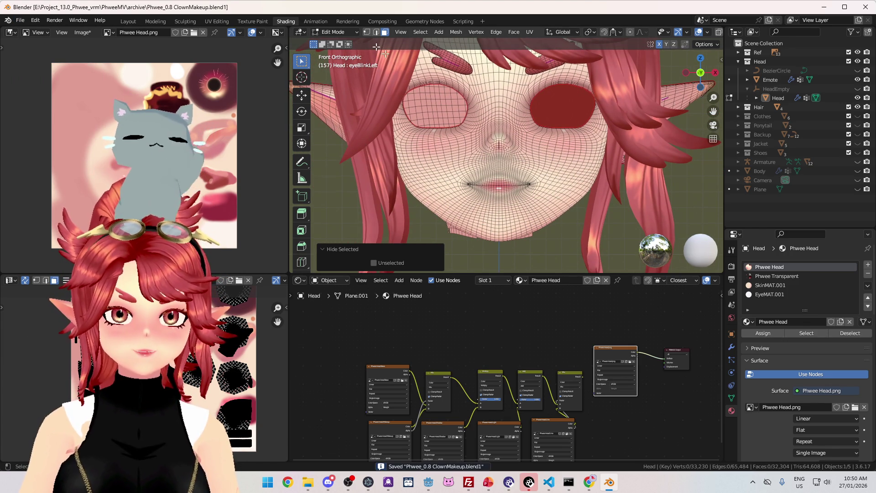
Step: Save the file and switch the Head to Texture Paint mode
{"action": "left_click", "coordinate": [25, 24]}
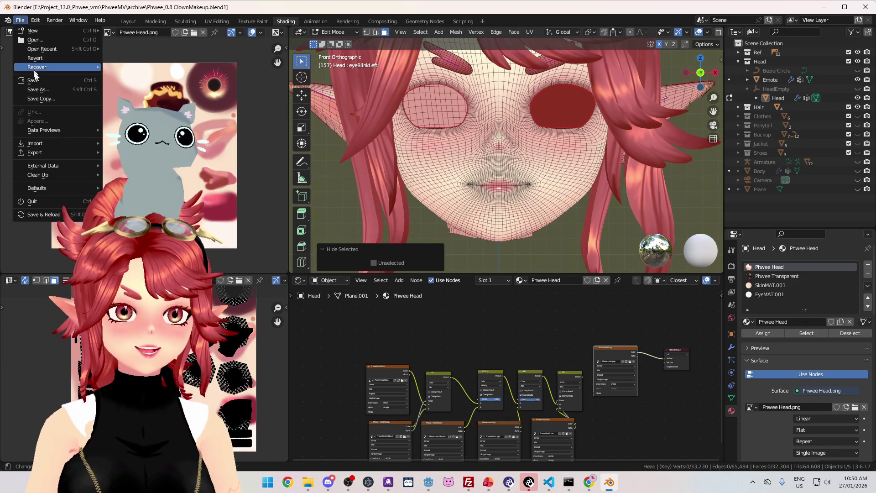
{"action": "left_click", "coordinate": [40, 84]}
{"action": "left_click", "coordinate": [334, 32]}
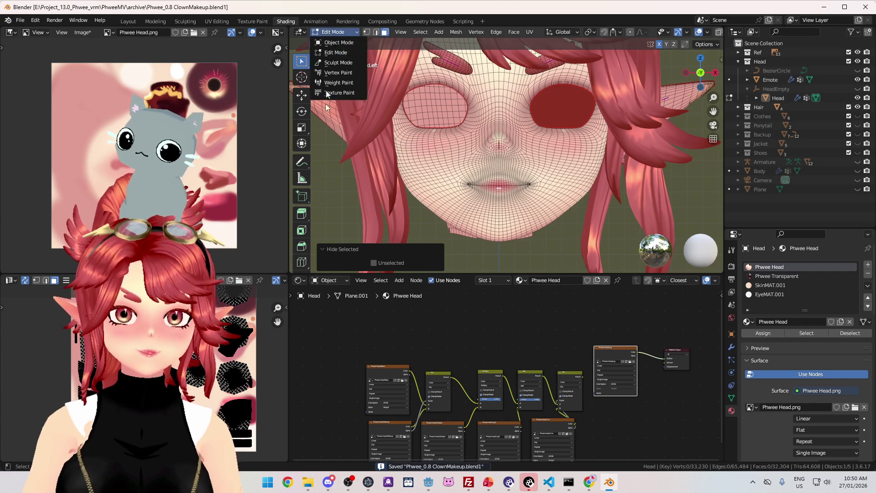
{"action": "left_click", "coordinate": [334, 31]}
{"action": "left_click", "coordinate": [348, 93]}
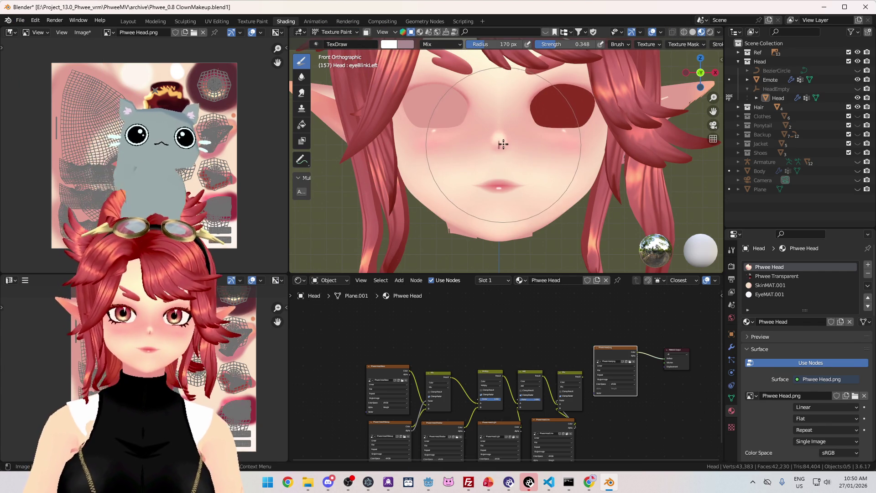
{"action": "mouse_move", "coordinate": [501, 141]}
{"action": "middle_mouse_down"}
{"action": "mouse_move", "coordinate": [529, 158]}
{"action": "mouse_move", "coordinate": [505, 170]}
{"action": "mouse_move", "coordinate": [514, 160]}
{"action": "middle_mouse_up"}
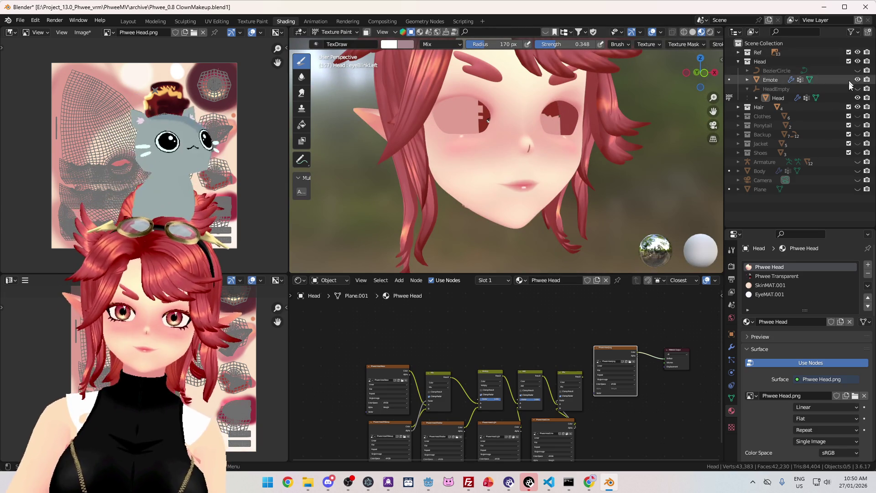
Step: Hide the Hair collection in the Outliner and return the Head to Edit Mode
{"action": "left_click", "coordinate": [857, 107]}
{"action": "mouse_move", "coordinate": [527, 143]}
{"action": "middle_mouse_down"}
{"action": "mouse_move", "coordinate": [610, 143]}
{"action": "mouse_move", "coordinate": [505, 154]}
{"action": "middle_mouse_up"}
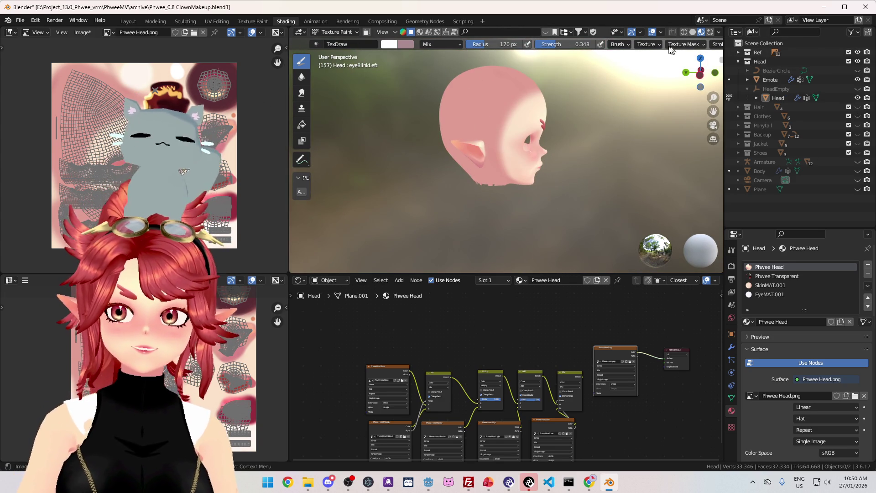
{"action": "left_click", "coordinate": [342, 37]}
{"action": "left_click", "coordinate": [340, 54]}
{"action": "left_click_drag", "start_coordinate": [415, 62], "coordinate": [494, 224]}
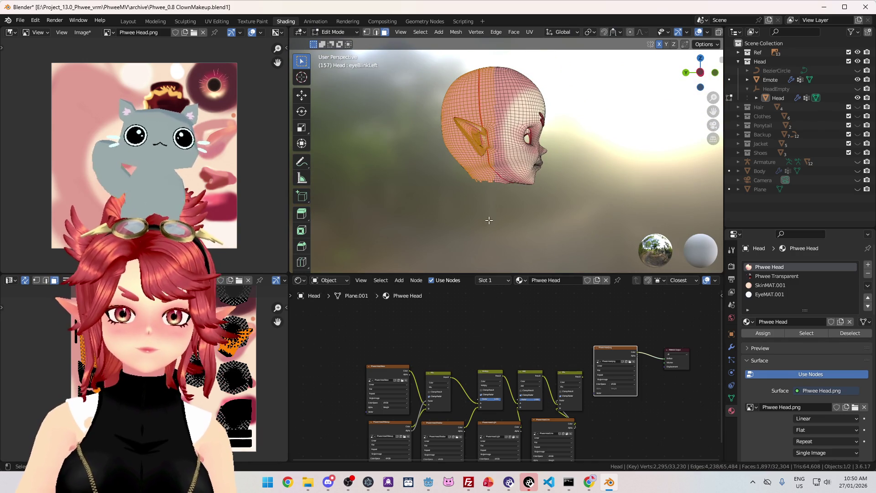
Step: Hide the back half of the head, box-selecting through the mesh in X-ray wireframe
{"action": "key", "text": "h"}
{"action": "mouse_move", "coordinate": [416, 56]}
{"action": "left_mouse_down"}
{"action": "mouse_move", "coordinate": [471, 141]}
{"action": "mouse_move", "coordinate": [487, 188]}
{"action": "left_mouse_up"}
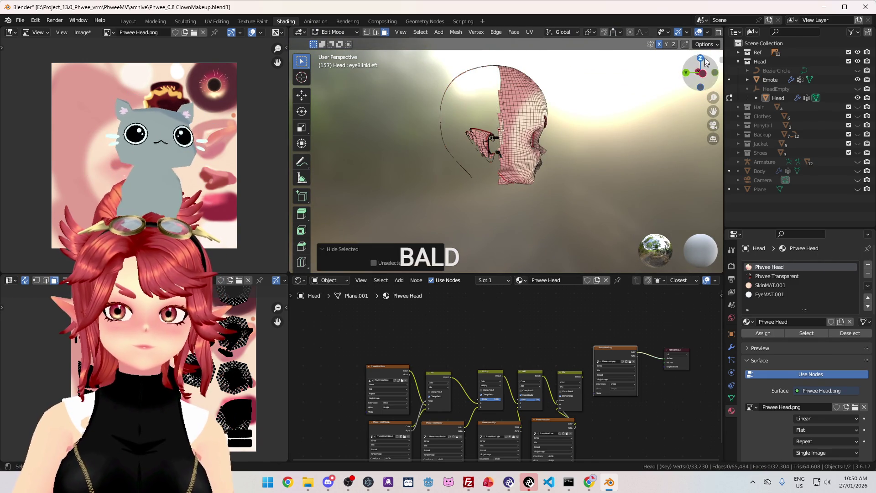
{"action": "scroll", "coordinate": [649, 34], "scroll_direction": "down", "scroll_amount": 3}
{"action": "left_click", "coordinate": [681, 32]}
{"action": "mouse_move", "coordinate": [427, 56]}
{"action": "left_mouse_down"}
{"action": "mouse_move", "coordinate": [481, 164]}
{"action": "mouse_move", "coordinate": [500, 232]}
{"action": "left_mouse_up"}
{"action": "key", "text": "h"}
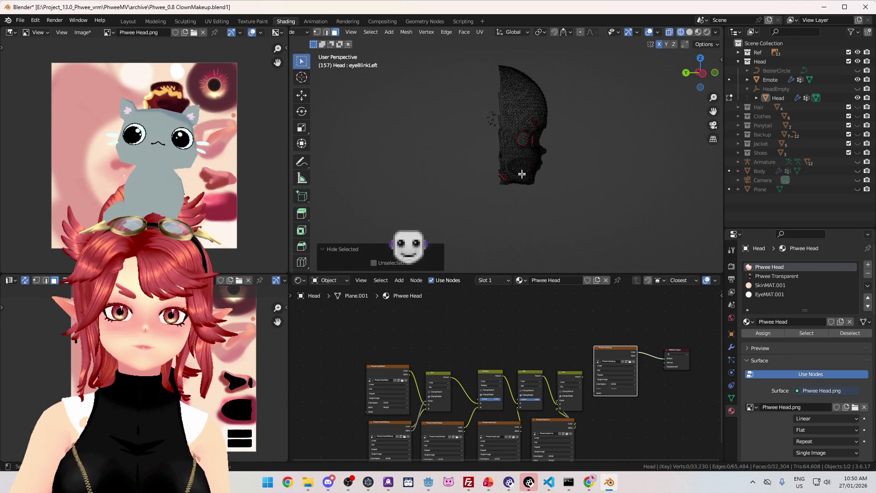
Step: Hide the top of the head, select leftover top faces, and return to a solid front view
{"action": "mouse_move", "coordinate": [570, 146]}
{"action": "middle_mouse_down"}
{"action": "mouse_move", "coordinate": [553, 176]}
{"action": "mouse_move", "coordinate": [479, 160]}
{"action": "middle_mouse_up"}
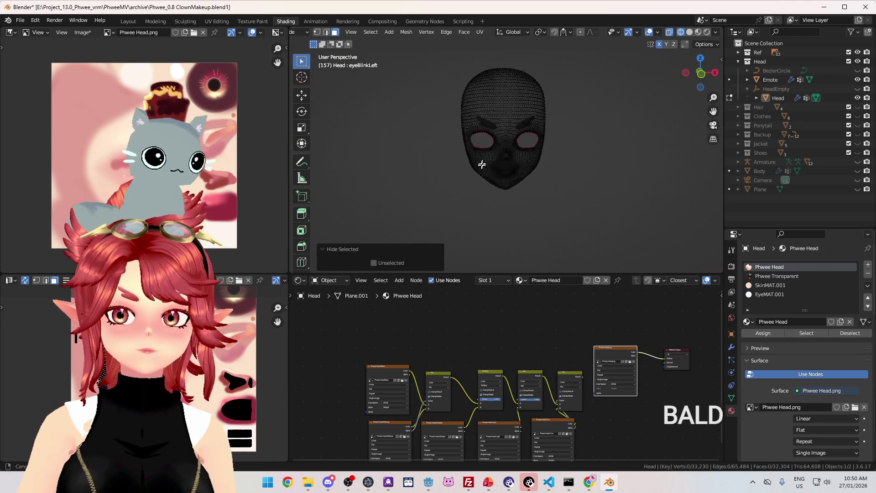
{"action": "mouse_move", "coordinate": [426, 52]}
{"action": "left_mouse_down"}
{"action": "mouse_move", "coordinate": [567, 78]}
{"action": "mouse_move", "coordinate": [600, 96]}
{"action": "left_mouse_up"}
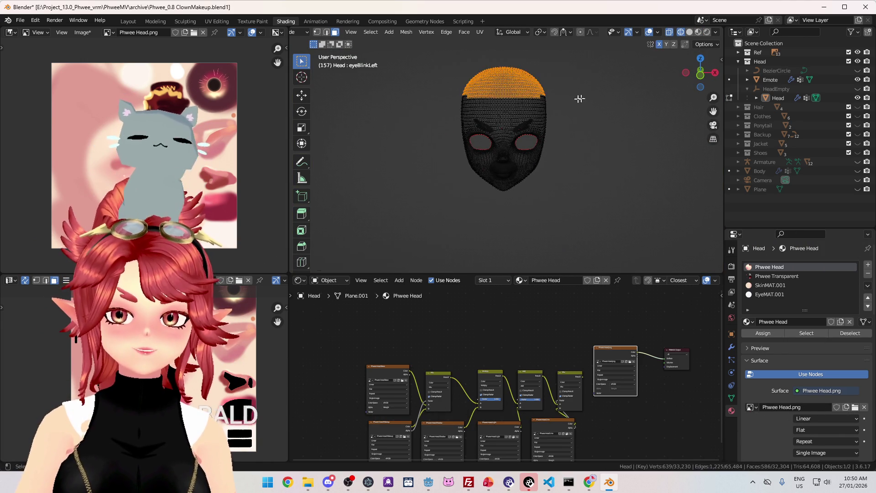
{"action": "key", "text": "h"}
{"action": "middle_click_drag", "start_coordinate": [573, 108], "coordinate": [528, 84]}
{"action": "left_click_drag", "start_coordinate": [522, 75], "coordinate": [575, 113]}
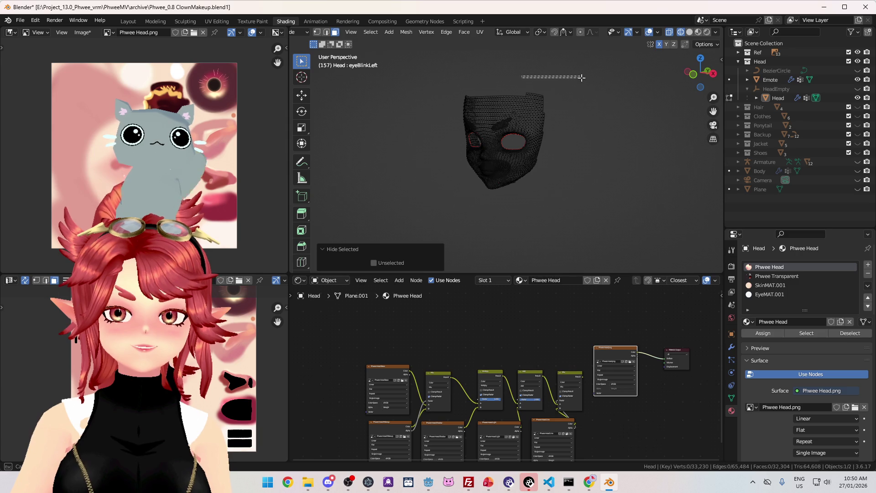
{"action": "left_click", "coordinate": [690, 32]}
{"action": "key", "text": "KP_1"}
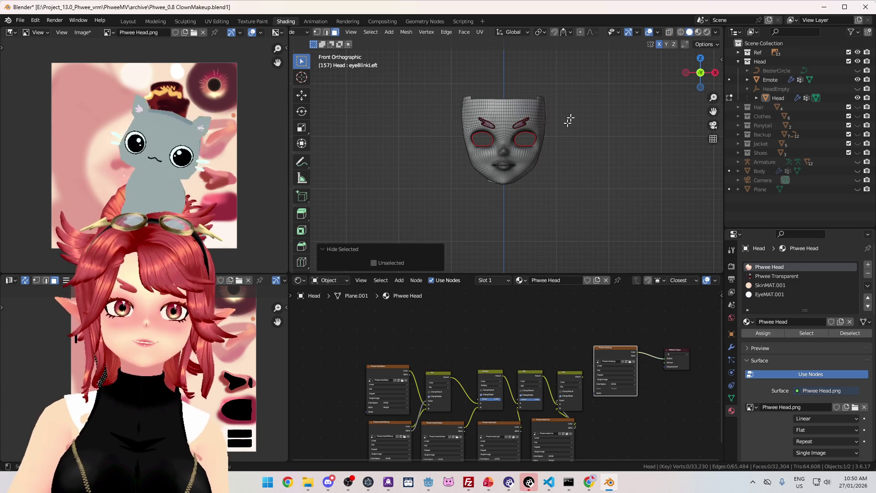
Step: Select leftover faces on both sides of the head in material preview
{"action": "key", "text": "z"}
{"action": "mouse_move", "coordinate": [568, 118]}
{"action": "middle_mouse_down"}
{"action": "mouse_move", "coordinate": [483, 91]}
{"action": "mouse_move", "coordinate": [445, 59]}
{"action": "middle_mouse_up"}
{"action": "mouse_move", "coordinate": [441, 55]}
{"action": "left_mouse_down"}
{"action": "mouse_move", "coordinate": [499, 85]}
{"action": "mouse_move", "coordinate": [491, 87]}
{"action": "left_mouse_up"}
{"action": "middle_click_drag", "start_coordinate": [490, 86], "coordinate": [532, 58]}
{"action": "left_click_drag", "start_coordinate": [531, 58], "coordinate": [556, 84]}
{"action": "key", "text": "KP_1"}
{"action": "key", "text": "KP_5"}
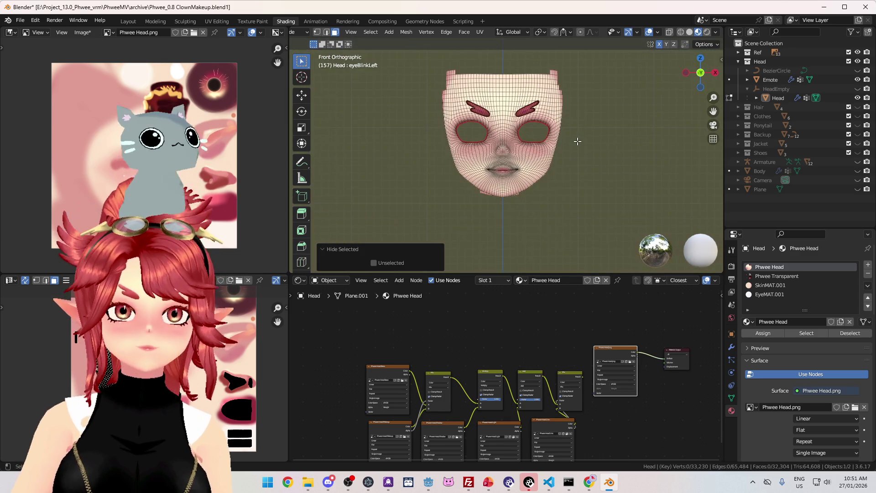
{"action": "scroll", "coordinate": [567, 175], "scroll_direction": "up", "scroll_amount": 3}
Step: Hide the mouth boundary loop, inner mouth and lip regions using Select Linked
{"action": "mouse_move", "coordinate": [471, 176]}
{"action": "middle_mouse_down"}
{"action": "mouse_move", "coordinate": [549, 118]}
{"action": "mouse_move", "coordinate": [528, 177]}
{"action": "mouse_move", "coordinate": [563, 131]}
{"action": "mouse_move", "coordinate": [562, 204]}
{"action": "mouse_move", "coordinate": [606, 129]}
{"action": "mouse_move", "coordinate": [363, 108]}
{"action": "mouse_move", "coordinate": [541, 51]}
{"action": "middle_mouse_up"}
{"action": "mouse_move", "coordinate": [665, 122]}
{"action": "middle_mouse_down", "text": "shift"}
{"action": "mouse_move", "coordinate": [424, 180]}
{"action": "mouse_move", "coordinate": [305, 151]}
{"action": "middle_mouse_up", "text": "shift"}
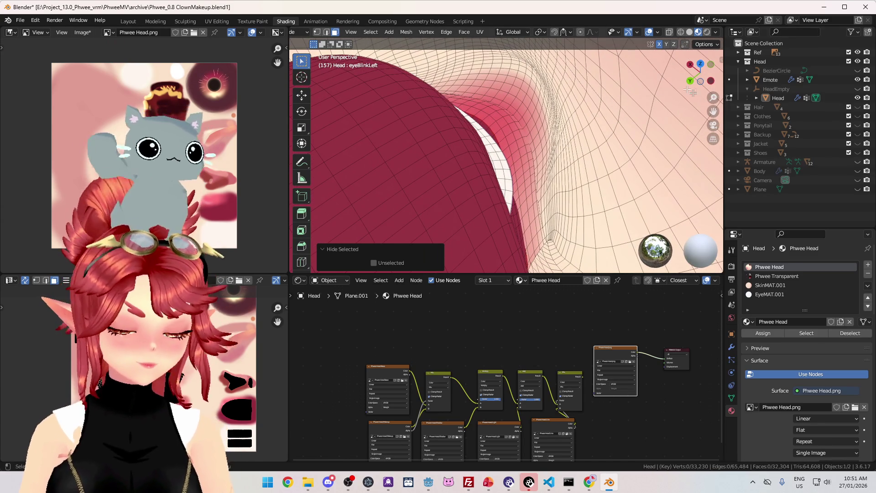
{"action": "left_click", "coordinate": [488, 129], "text": "alt"}
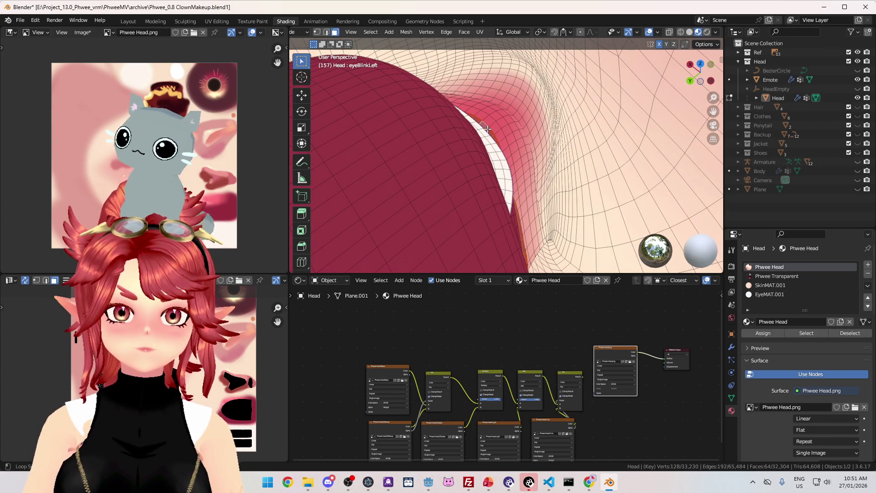
{"action": "key", "text": "h"}
{"action": "key", "text": "l"}
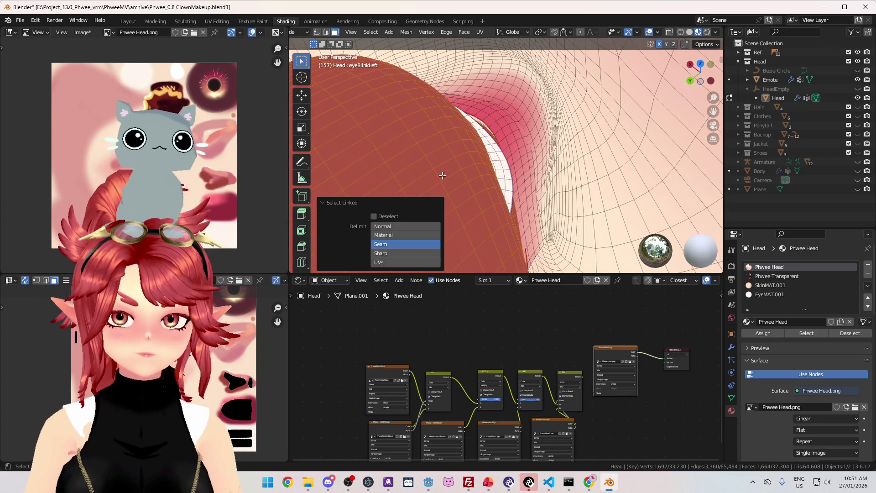
{"action": "key", "text": "h"}
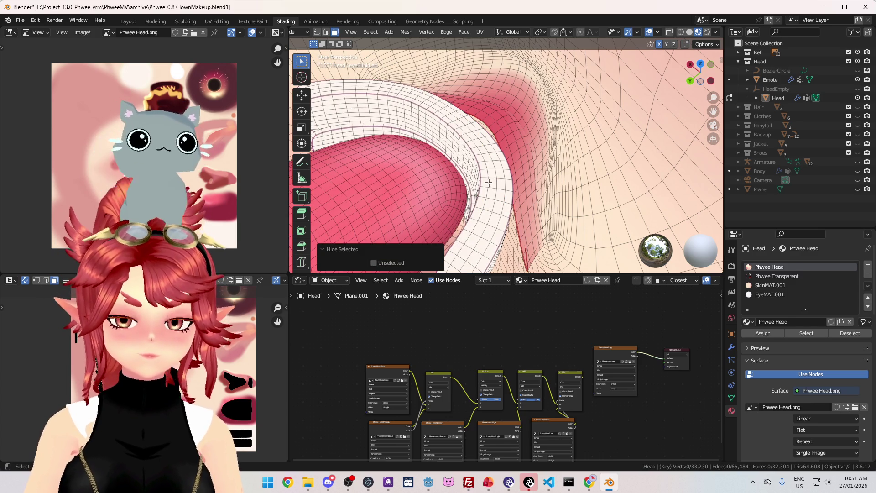
{"action": "key", "text": "l"}
{"action": "key", "text": "l"}
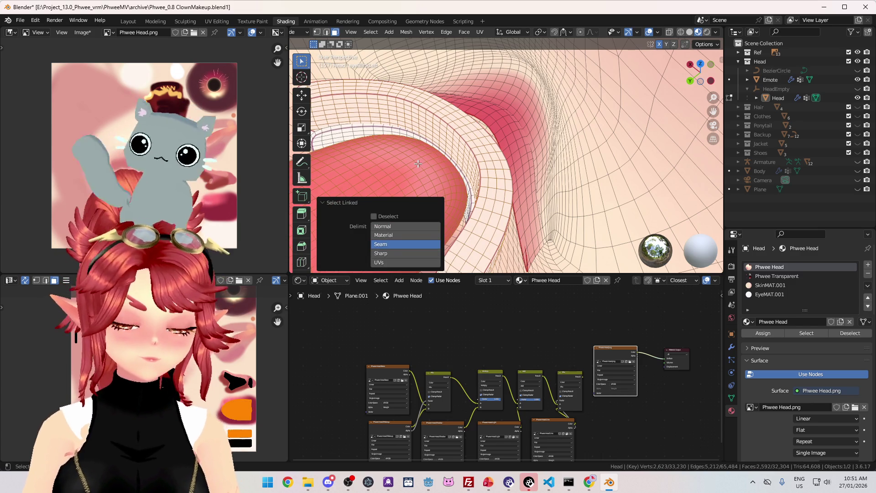
{"action": "key", "text": "h"}
{"action": "key", "text": "l"}
{"action": "key", "text": "h"}
Step: Check that only the front face remains visible from the front view
{"action": "mouse_move", "coordinate": [392, 146]}
{"action": "middle_mouse_down"}
{"action": "mouse_move", "coordinate": [529, 164]}
{"action": "mouse_move", "coordinate": [383, 114]}
{"action": "middle_mouse_up"}
{"action": "scroll", "coordinate": [529, 164], "scroll_direction": "down", "scroll_amount": 5}
{"action": "key", "text": "KP_1"}
{"action": "scroll", "coordinate": [516, 168], "scroll_direction": "up", "scroll_amount": 2}
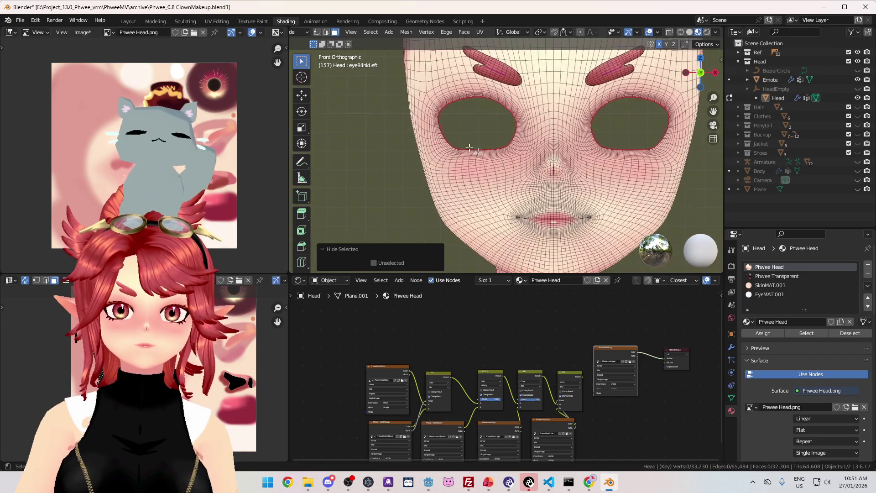
{"action": "scroll", "coordinate": [524, 170], "scroll_direction": "down", "scroll_amount": 4}
{"action": "scroll", "coordinate": [534, 172], "scroll_direction": "up", "scroll_amount": 1}
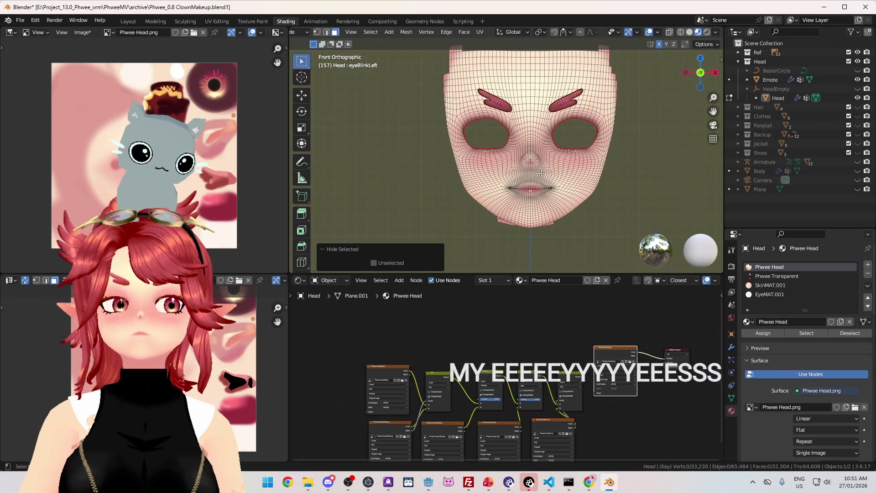
{"action": "scroll", "coordinate": [549, 162], "scroll_direction": "up", "scroll_amount": 1}
{"action": "scroll", "coordinate": [549, 163], "scroll_direction": "down", "scroll_amount": 1}
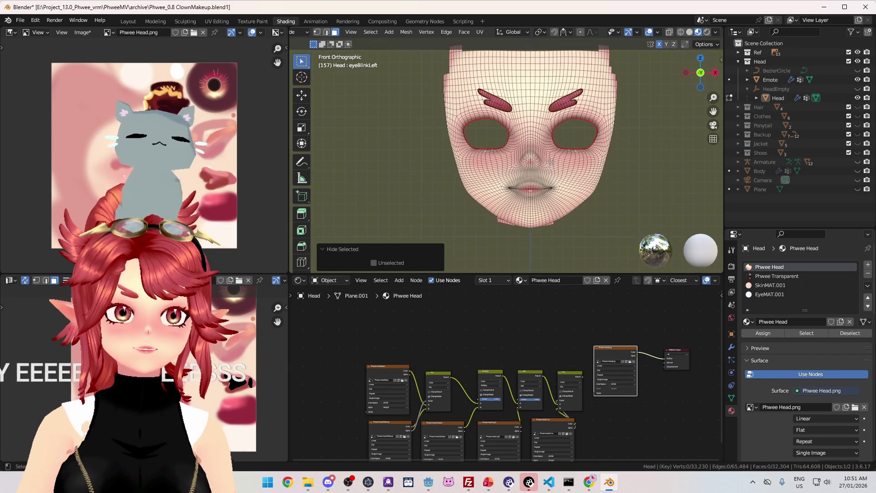
{"action": "scroll", "coordinate": [544, 168], "scroll_direction": "up", "scroll_amount": 1}
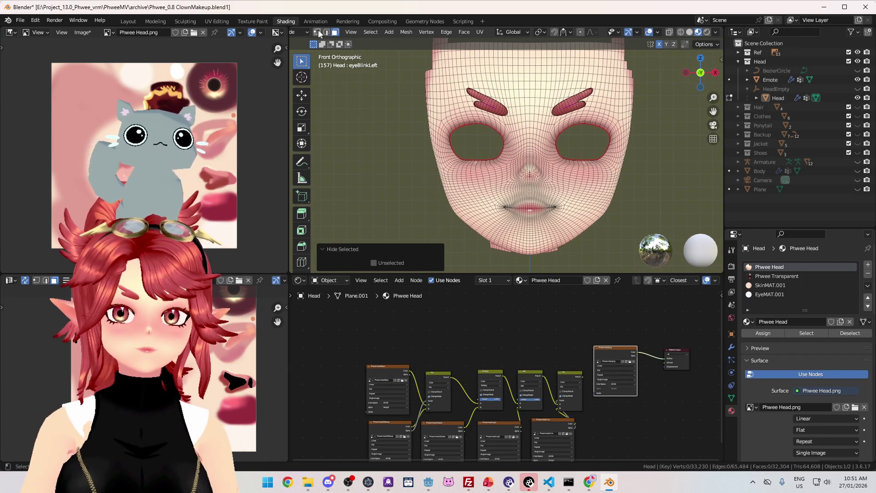
{"action": "left_click", "coordinate": [300, 35]}
Step: Switch to Texture Paint, lower brush strength to 0.311, and save the blend file
{"action": "left_click", "coordinate": [368, 97]}
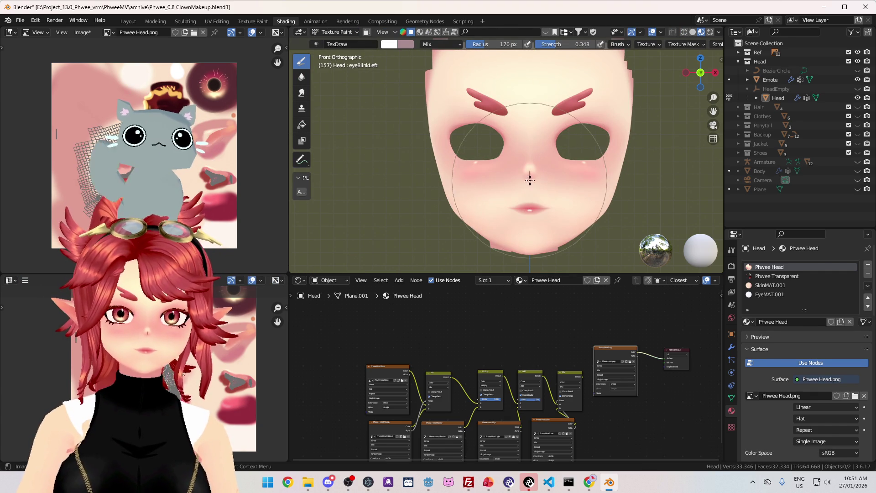
{"action": "left_click_drag", "start_coordinate": [556, 48], "coordinate": [550, 47]}
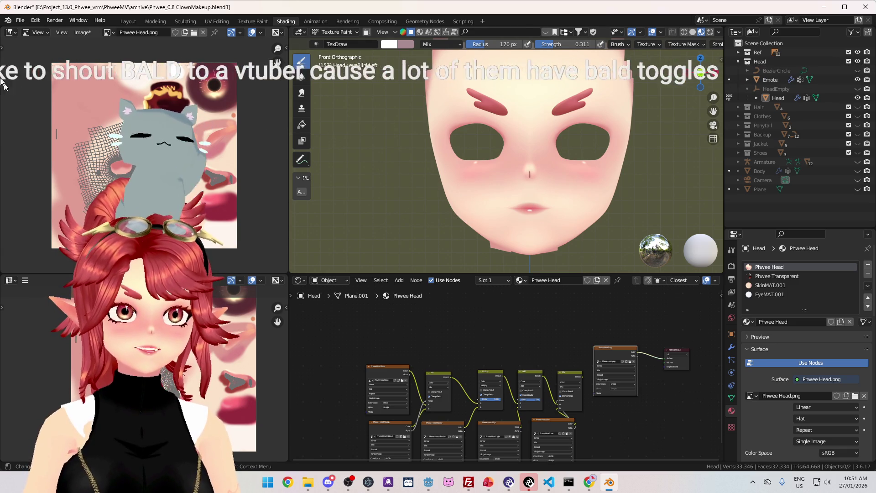
{"action": "left_click", "coordinate": [20, 21]}
{"action": "left_click", "coordinate": [65, 86]}
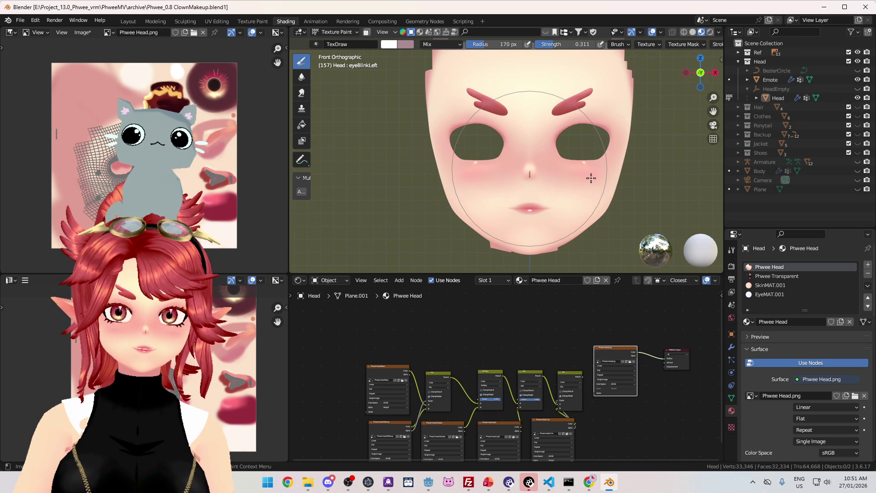
Step: Paint pale over the eyebrows, forehead and cheeks, then reduce brush radius to 19 px
{"action": "left_click", "coordinate": [508, 122]}
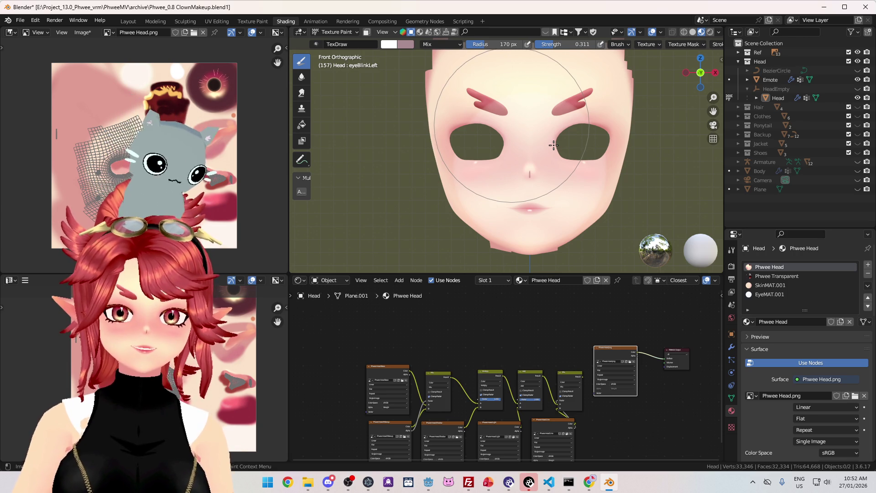
{"action": "left_click", "coordinate": [529, 137]}
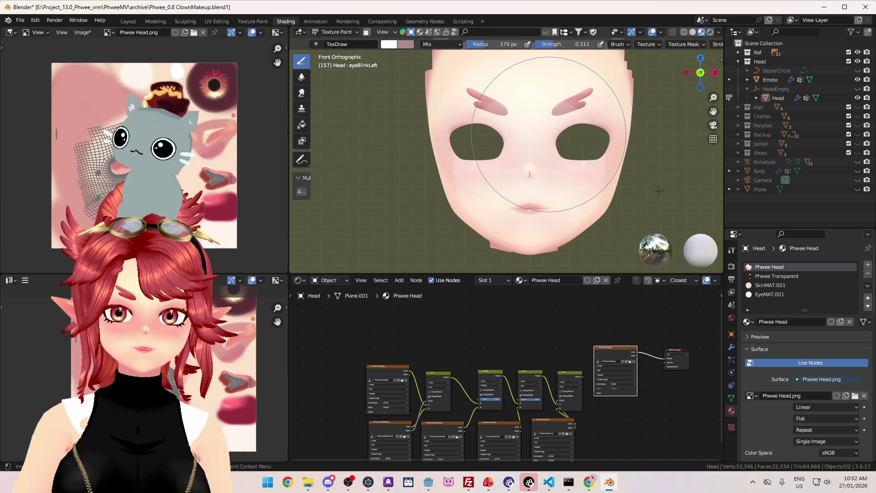
{"action": "scroll", "coordinate": [548, 175], "scroll_direction": "down", "scroll_amount": 3}
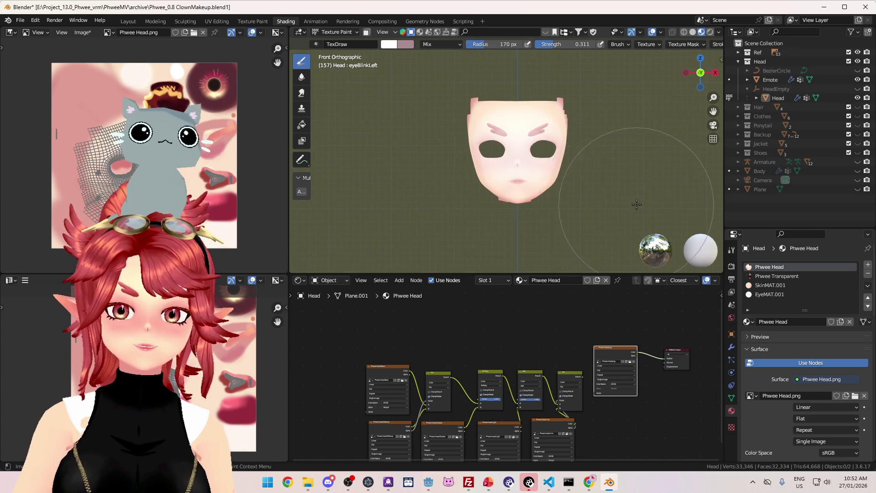
{"action": "scroll", "coordinate": [591, 185], "scroll_direction": "up", "scroll_amount": 4}
{"action": "middle_click_drag", "start_coordinate": [591, 185], "coordinate": [538, 166], "text": "shift"}
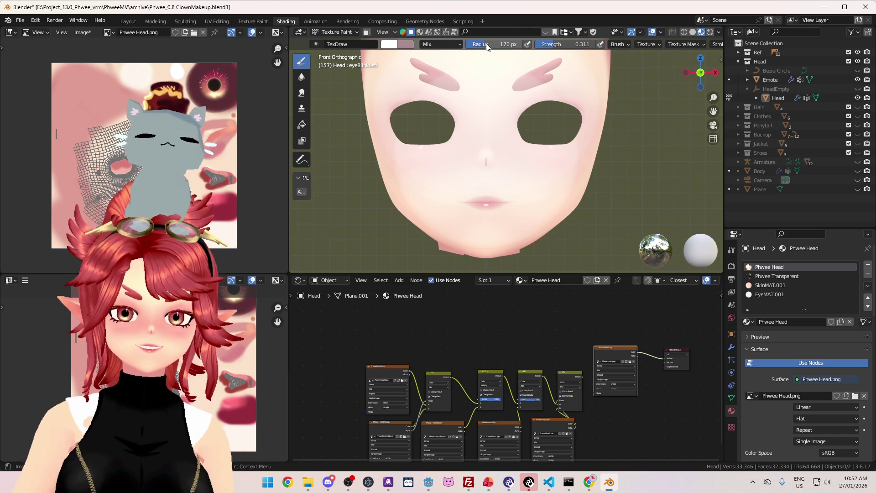
{"action": "left_click_drag", "start_coordinate": [484, 49], "coordinate": [458, 51]}
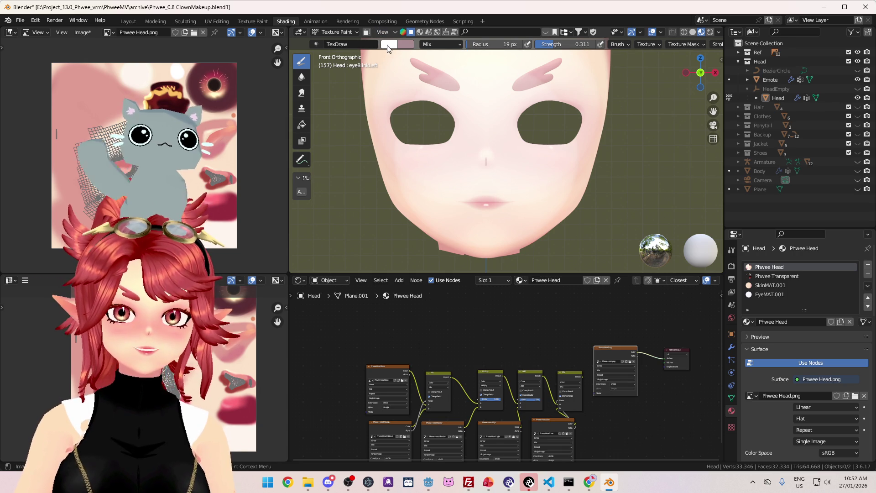
Step: Set the brush colour to a dark red and test a dab at the lip corners
{"action": "left_click", "coordinate": [387, 48]}
{"action": "left_click", "coordinate": [420, 120]}
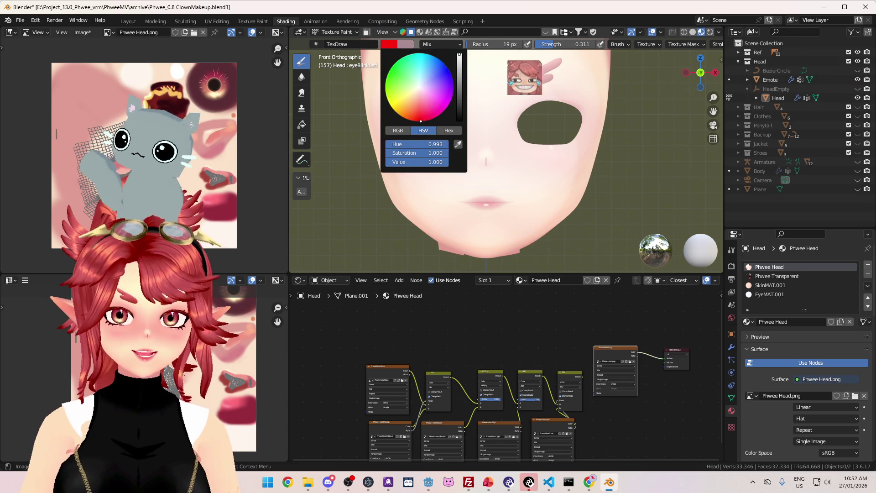
{"action": "mouse_move", "coordinate": [460, 54]}
{"action": "left_mouse_down"}
{"action": "mouse_move", "coordinate": [459, 100]}
{"action": "mouse_move", "coordinate": [459, 79]}
{"action": "left_mouse_up"}
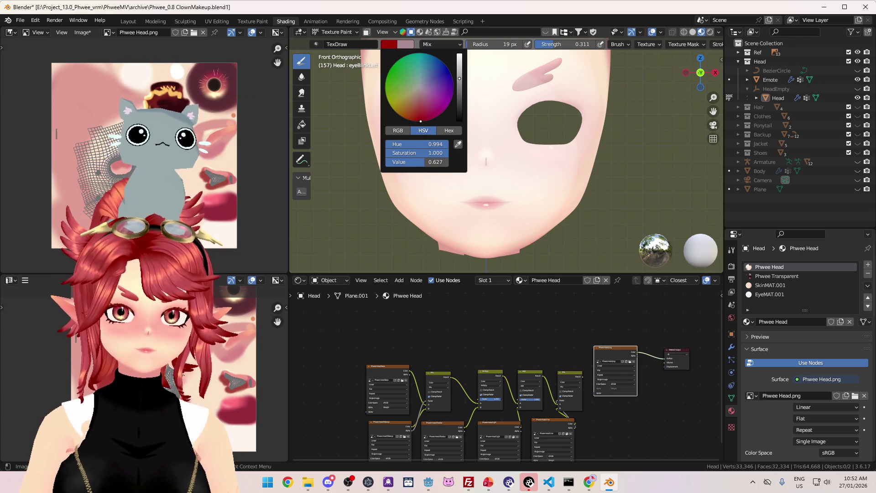
{"action": "left_click", "coordinate": [467, 201]}
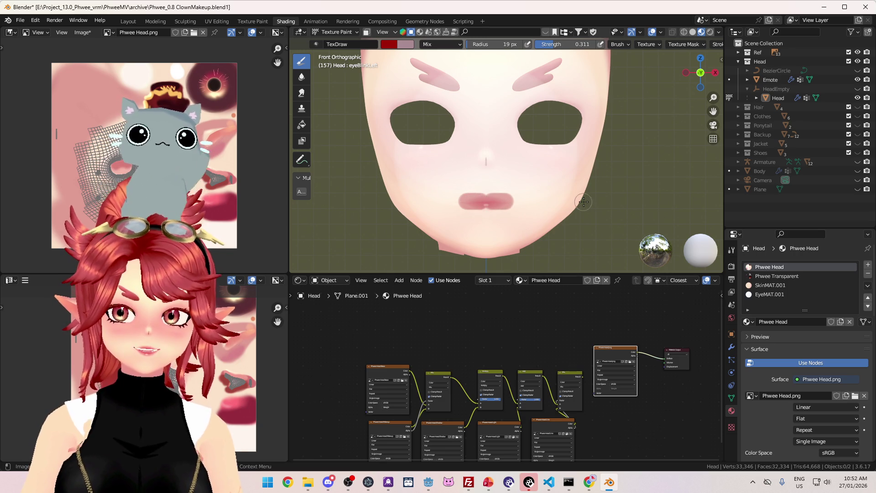
{"action": "key", "text": "ctrl+z"}
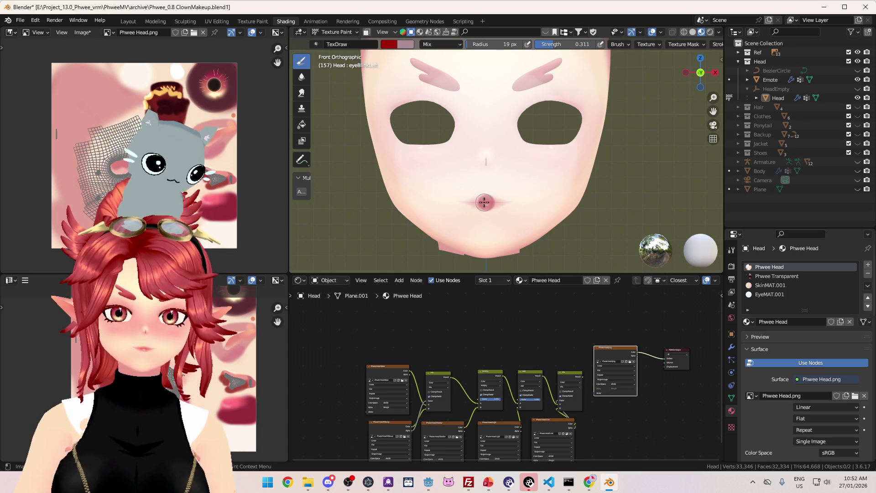
Step: Try several smile strokes across the mouth, undoing each unsatisfactory one
{"action": "left_click_drag", "start_coordinate": [466, 201], "coordinate": [435, 191]}
{"action": "key", "text": "ctrl+z"}
{"action": "mouse_move", "coordinate": [487, 204]}
{"action": "left_mouse_down"}
{"action": "mouse_move", "coordinate": [445, 193]}
{"action": "mouse_move", "coordinate": [419, 199]}
{"action": "left_mouse_up"}
{"action": "key", "text": "ctrl+z"}
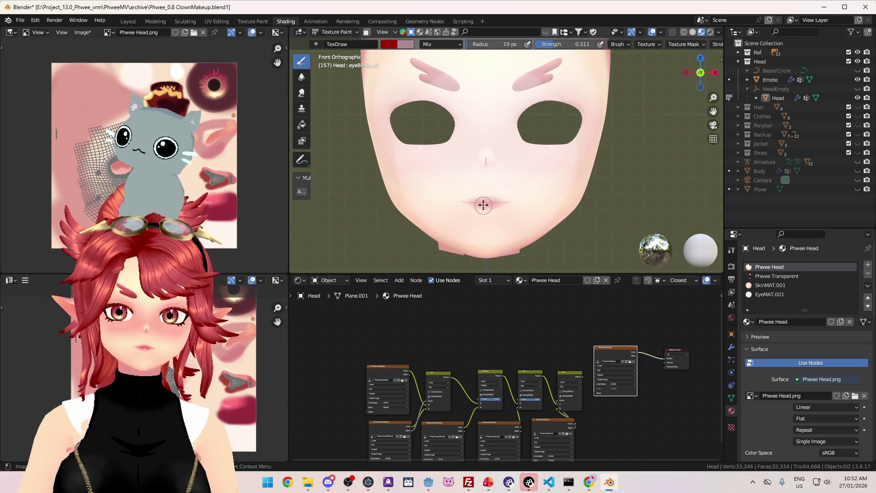
{"action": "mouse_move", "coordinate": [485, 204]}
{"action": "left_mouse_down"}
{"action": "mouse_move", "coordinate": [442, 203]}
{"action": "mouse_move", "coordinate": [431, 214]}
{"action": "left_mouse_up"}
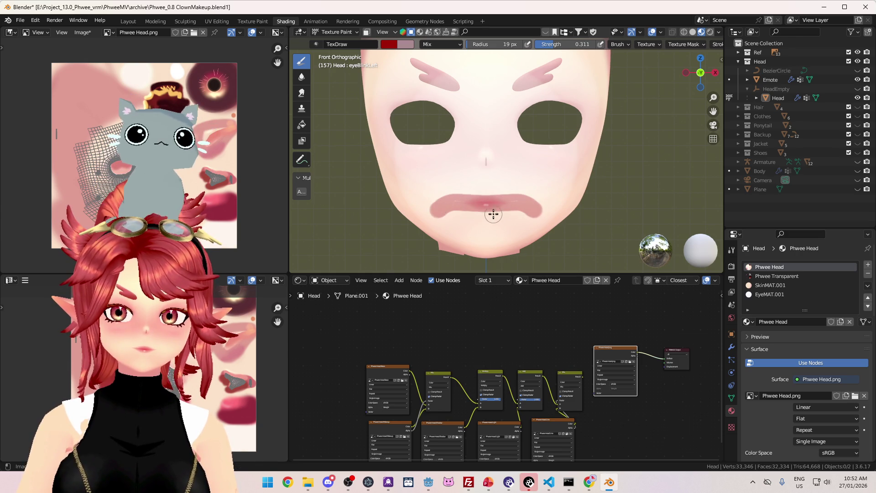
{"action": "key", "text": "ctrl+z"}
{"action": "left_click_drag", "start_coordinate": [482, 203], "coordinate": [422, 191]}
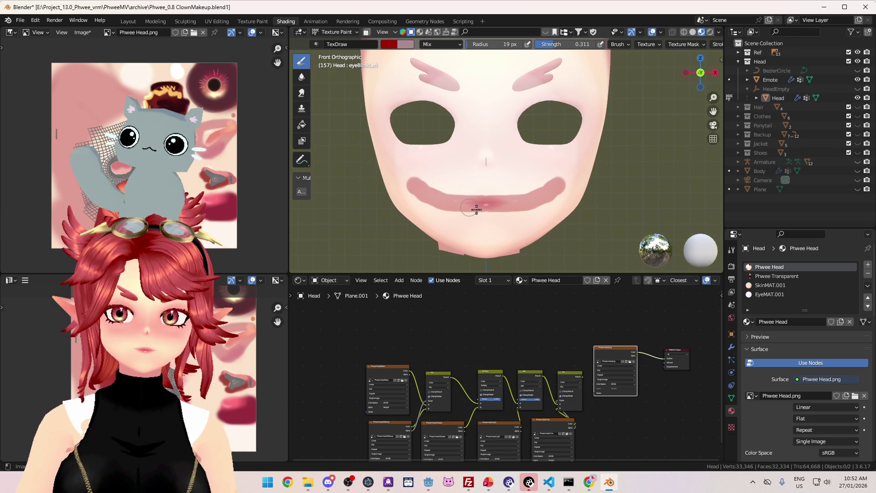
{"action": "key", "text": "ctrl+z"}
Step: Paint a wide red smile curving up to both cheeks, undoing the extra dark-red passes
{"action": "mouse_move", "coordinate": [486, 208]}
{"action": "left_mouse_down"}
{"action": "mouse_move", "coordinate": [416, 178]}
{"action": "mouse_move", "coordinate": [463, 201]}
{"action": "mouse_move", "coordinate": [503, 203]}
{"action": "left_mouse_up"}
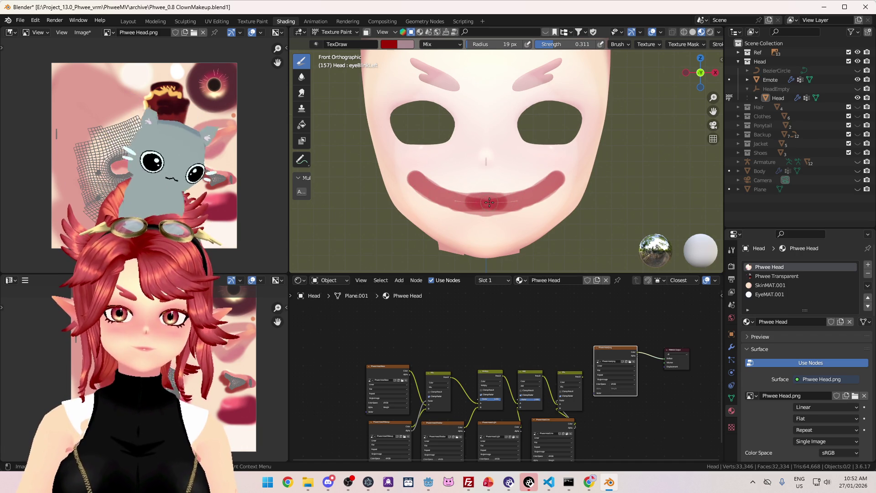
{"action": "left_click_drag", "start_coordinate": [465, 201], "coordinate": [418, 181]}
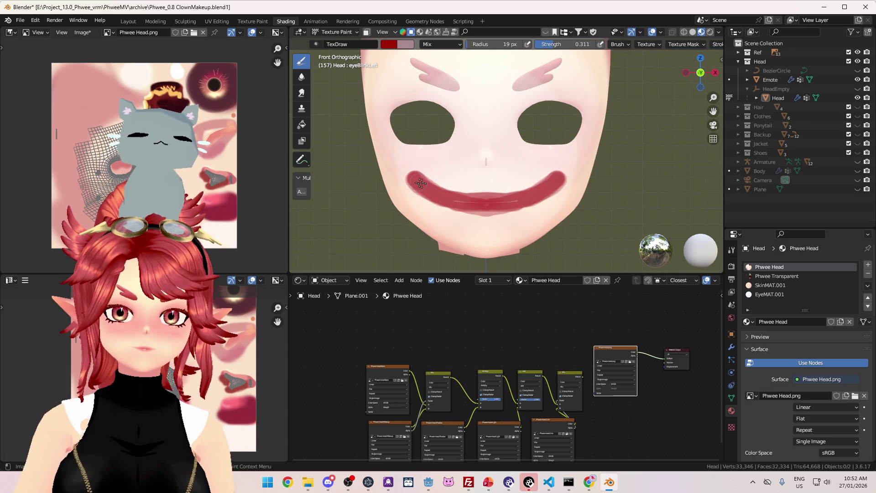
{"action": "left_click_drag", "start_coordinate": [487, 210], "coordinate": [512, 211]}
{"action": "key", "text": "ctrl+z"}
{"action": "key", "text": "ctrl+z"}
{"action": "key", "text": "ctrl+z"}
{"action": "key", "text": "ctrl+z"}
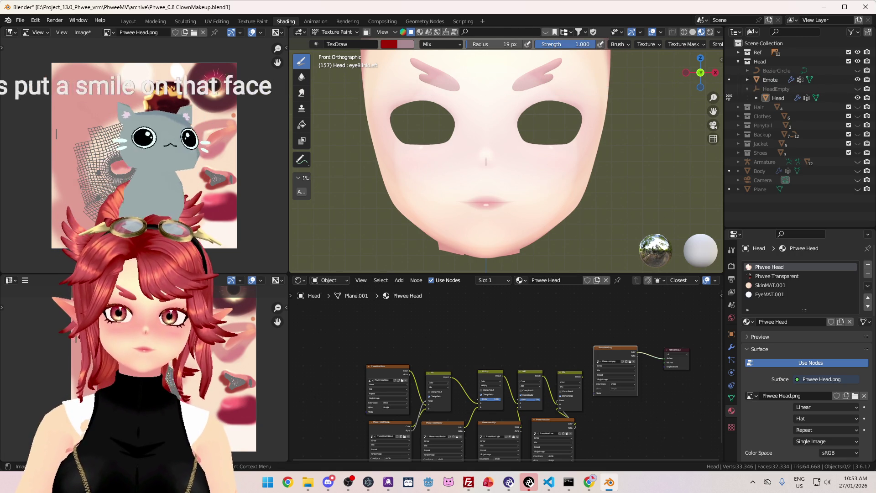
Step: Raise brush strength to 1.000 and repaint the dark-red smile curving up at both corners
{"action": "left_click_drag", "start_coordinate": [483, 201], "coordinate": [431, 191]}
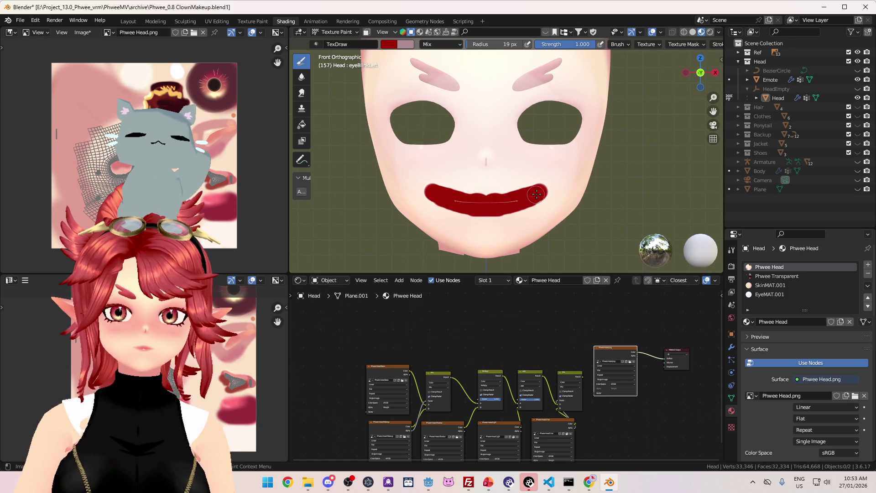
{"action": "left_click_drag", "start_coordinate": [544, 187], "coordinate": [556, 175]}
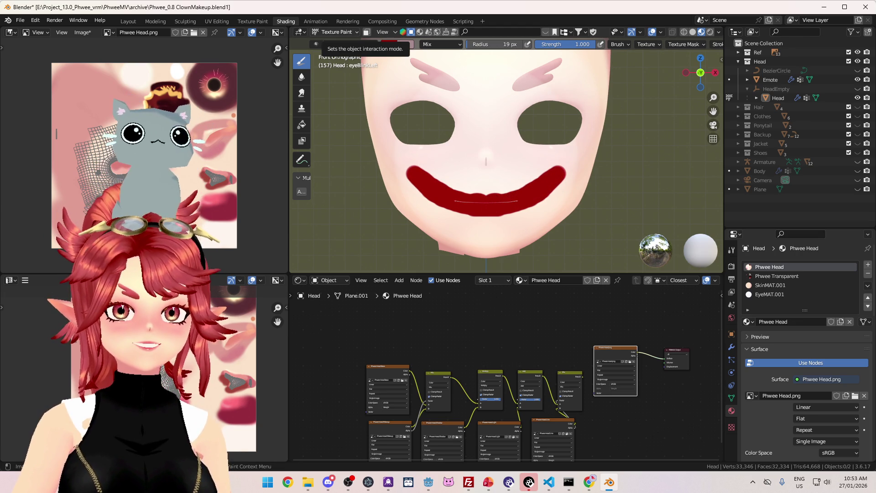
{"action": "mouse_move", "coordinate": [593, 483]}
{"action": "left_click", "coordinate": [564, 449]}
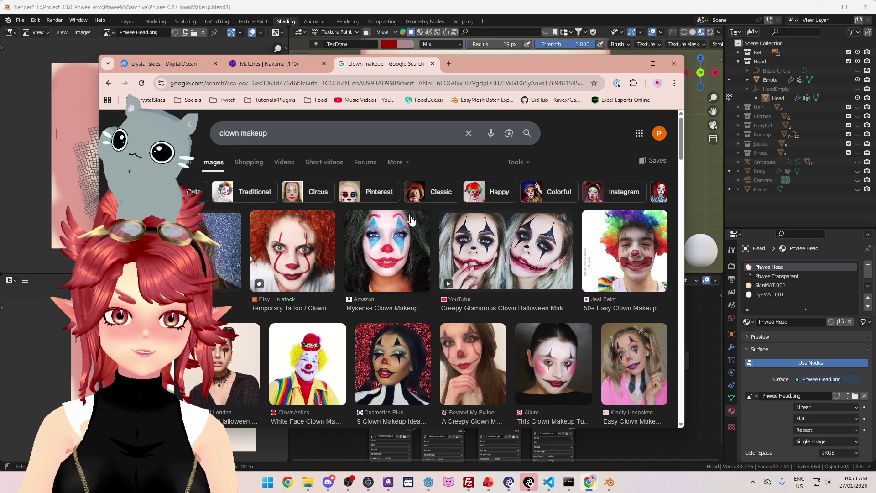
Step: Set the brush colour to blue and paint clown marks above and below both eyes
{"action": "left_click", "coordinate": [612, 49]}
{"action": "left_click", "coordinate": [389, 44]}
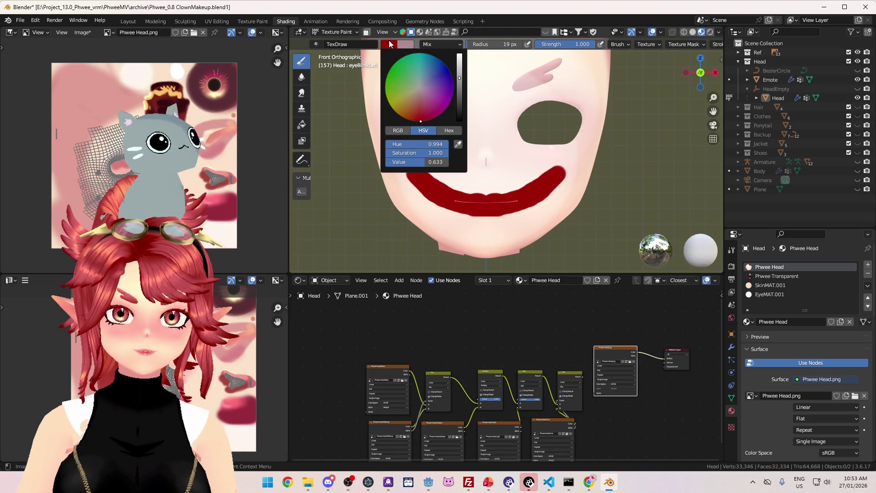
{"action": "left_click_drag", "start_coordinate": [445, 98], "coordinate": [441, 71]}
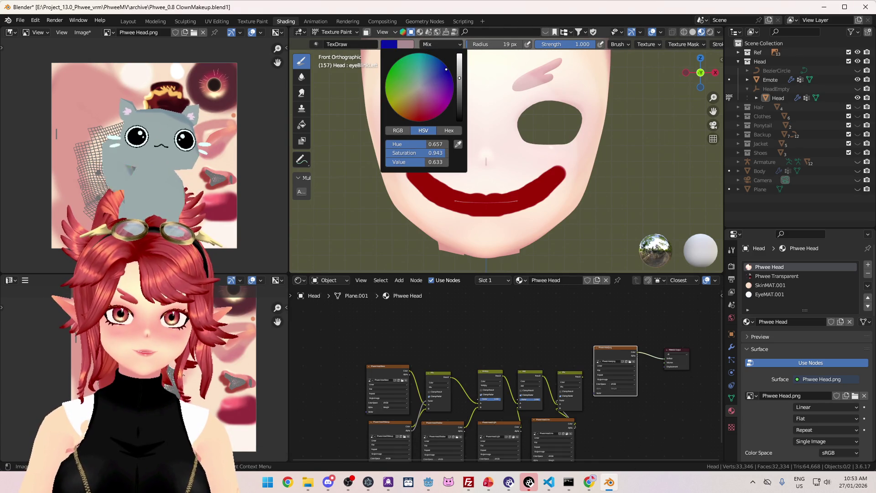
{"action": "scroll", "coordinate": [530, 131], "scroll_direction": "down", "scroll_amount": 2}
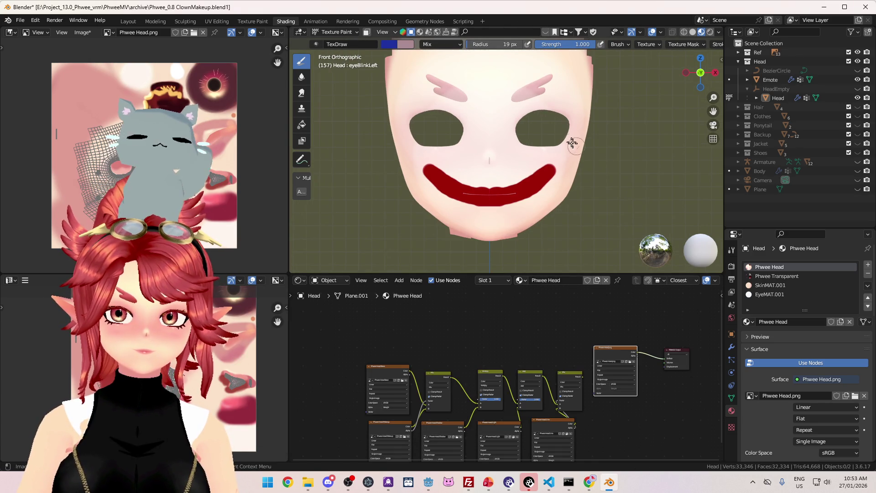
{"action": "mouse_move", "coordinate": [522, 139]}
{"action": "left_mouse_down"}
{"action": "mouse_move", "coordinate": [536, 113]}
{"action": "mouse_move", "coordinate": [549, 144]}
{"action": "mouse_move", "coordinate": [558, 137]}
{"action": "mouse_move", "coordinate": [554, 151]}
{"action": "mouse_move", "coordinate": [520, 145]}
{"action": "mouse_move", "coordinate": [531, 106]}
{"action": "mouse_move", "coordinate": [554, 156]}
{"action": "left_mouse_up"}
{"action": "key", "text": "ctrl+z"}
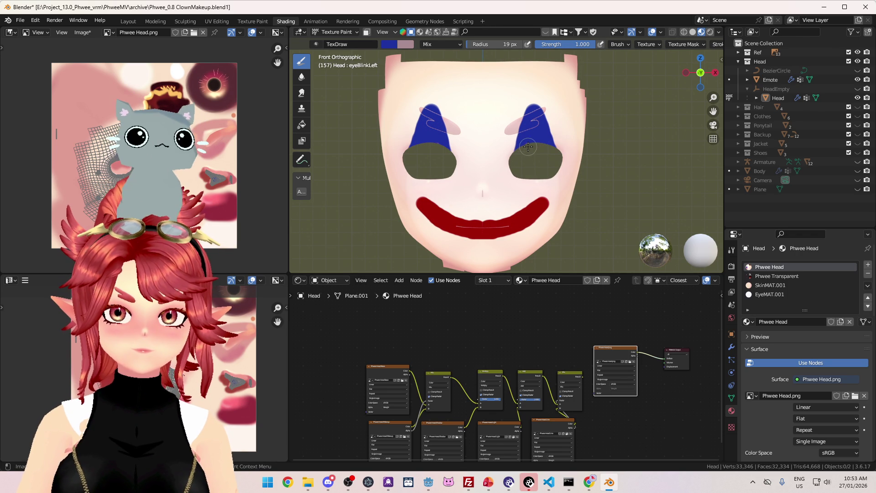
{"action": "mouse_move", "coordinate": [528, 171]}
{"action": "left_mouse_down"}
{"action": "mouse_move", "coordinate": [530, 191]}
{"action": "mouse_move", "coordinate": [541, 173]}
{"action": "left_mouse_up"}
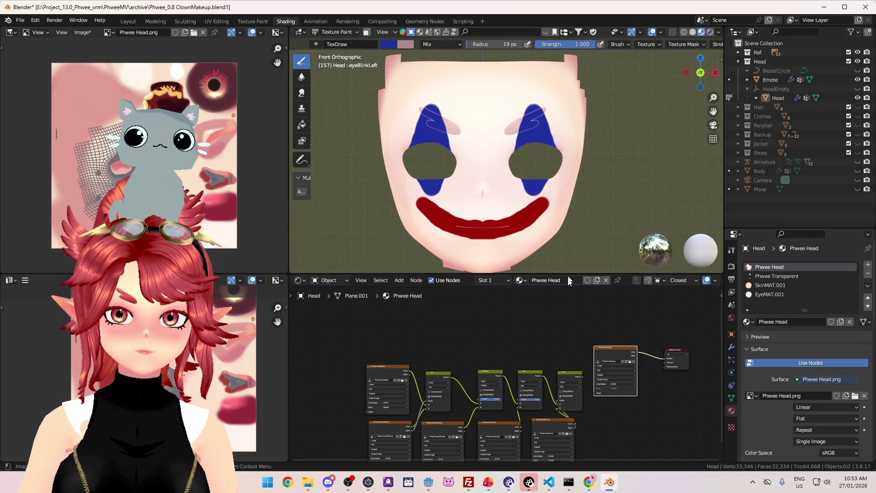
{"action": "mouse_move", "coordinate": [589, 482]}
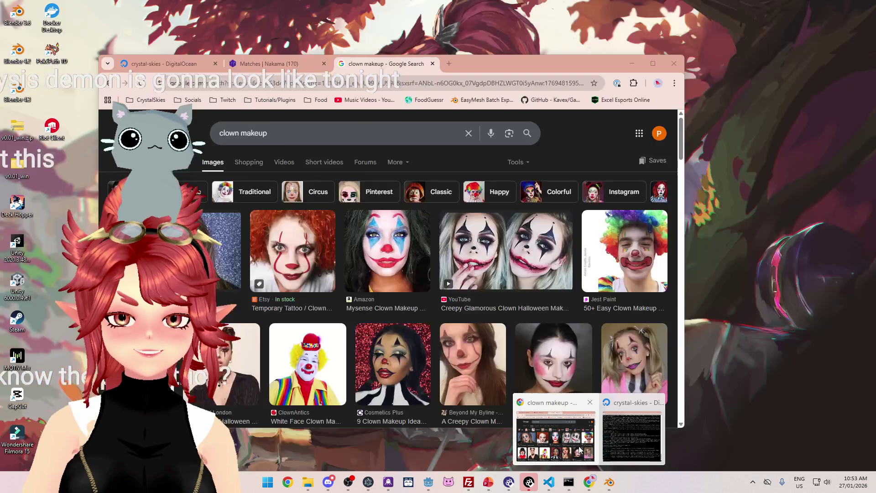
{"action": "mouse_move", "coordinate": [632, 435]}
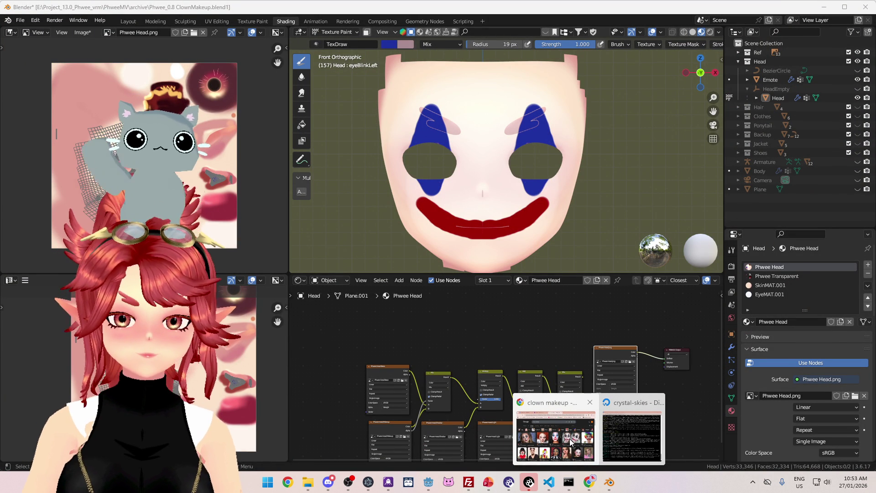
{"action": "mouse_move", "coordinate": [569, 439]}
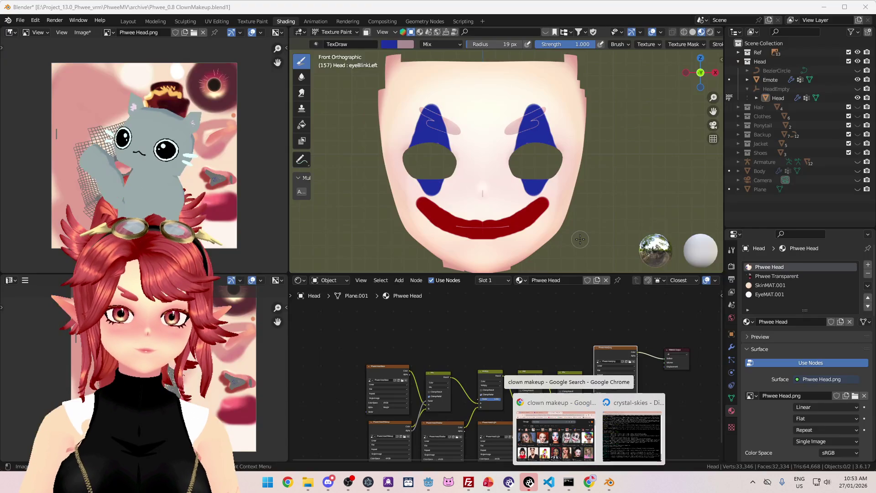
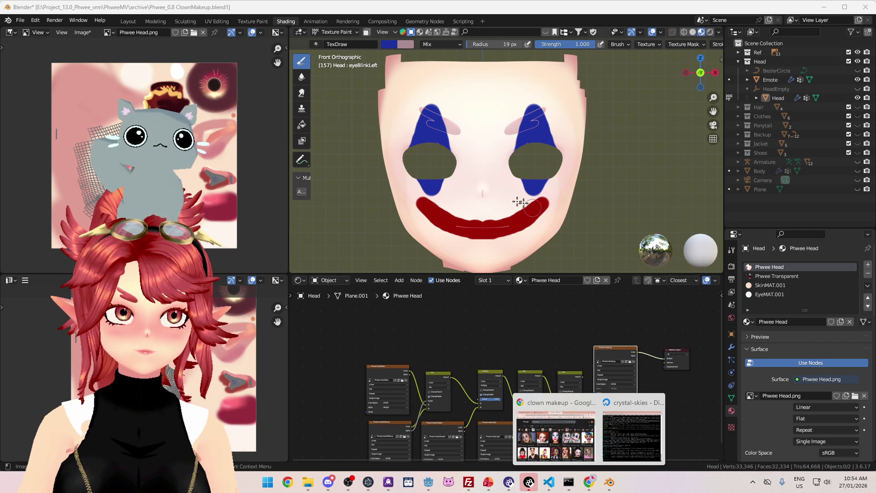
Step: Switch the paint colour from blue to red and dab a round nose on the face
{"action": "left_click", "coordinate": [388, 44]}
{"action": "left_click_drag", "start_coordinate": [421, 115], "coordinate": [426, 120]}
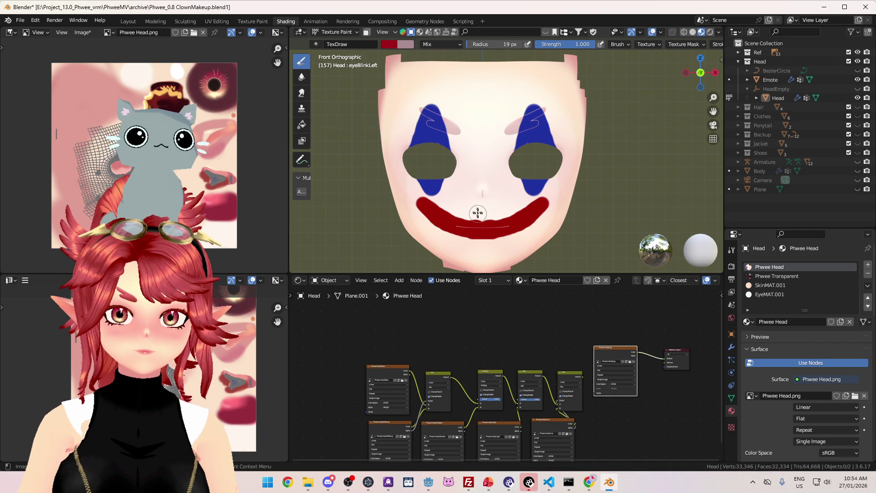
{"action": "left_click", "coordinate": [483, 193]}
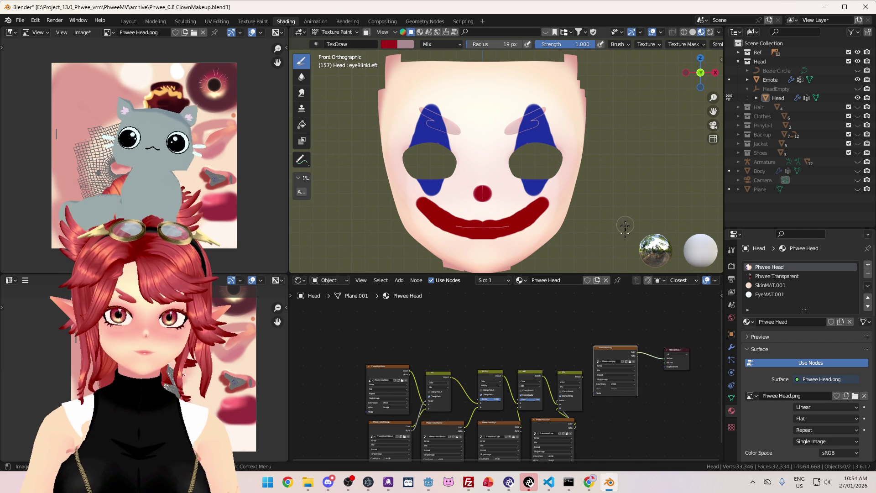
Step: Bring up the 'clown makeup' image search for reference
{"action": "scroll", "coordinate": [593, 223], "scroll_direction": "down", "scroll_amount": 2}
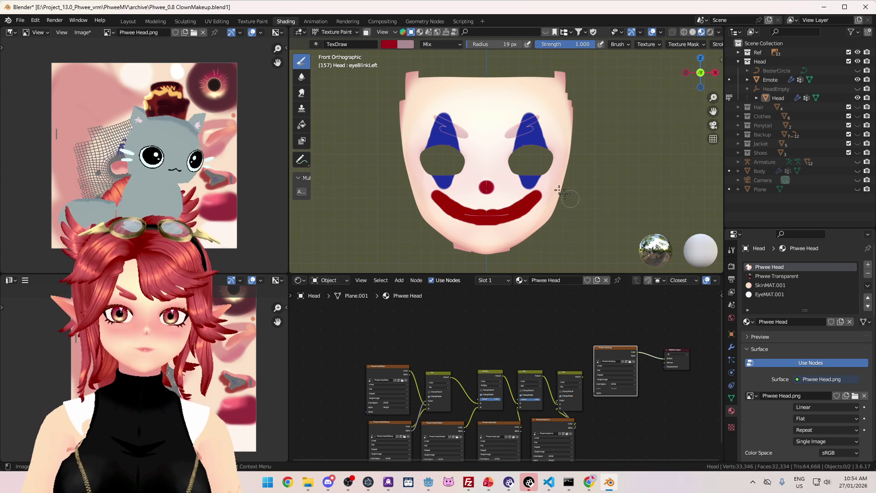
{"action": "mouse_move", "coordinate": [588, 485]}
{"action": "left_click", "coordinate": [553, 429]}
Step: Browse the Google Images clown makeup photos, then return to the Blender face painting
{"action": "scroll", "coordinate": [516, 272], "scroll_direction": "down", "scroll_amount": 3}
{"action": "scroll", "coordinate": [516, 272], "scroll_direction": "up", "scroll_amount": 2}
{"action": "scroll", "coordinate": [520, 270], "scroll_direction": "down", "scroll_amount": 4}
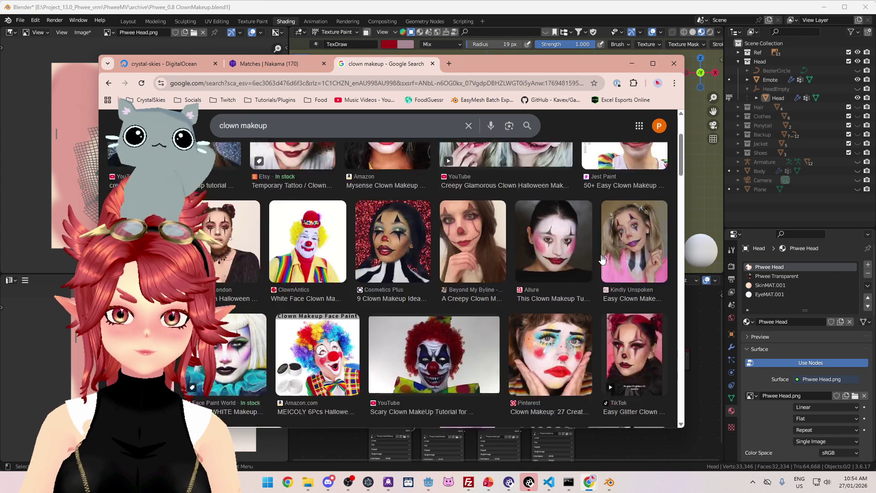
{"action": "scroll", "coordinate": [557, 261], "scroll_direction": "down", "scroll_amount": 2}
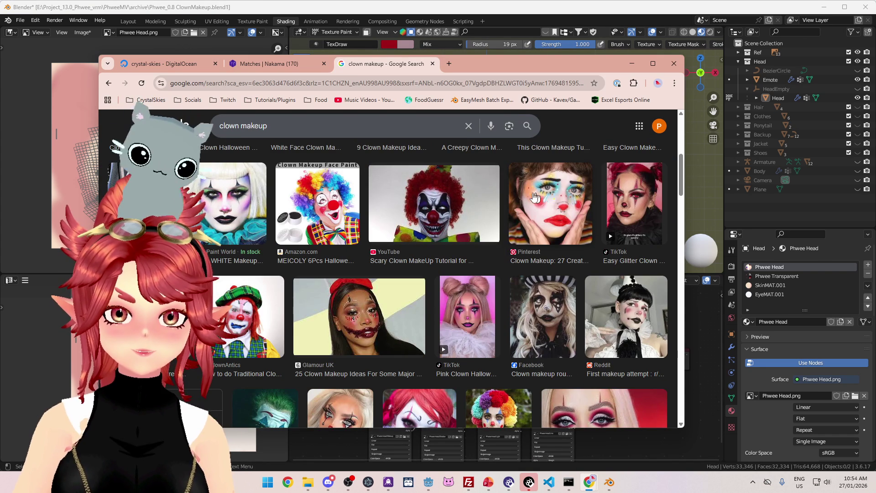
{"action": "scroll", "coordinate": [513, 279], "scroll_direction": "down", "scroll_amount": 4}
{"action": "scroll", "coordinate": [253, 270], "scroll_direction": "up", "scroll_amount": 3}
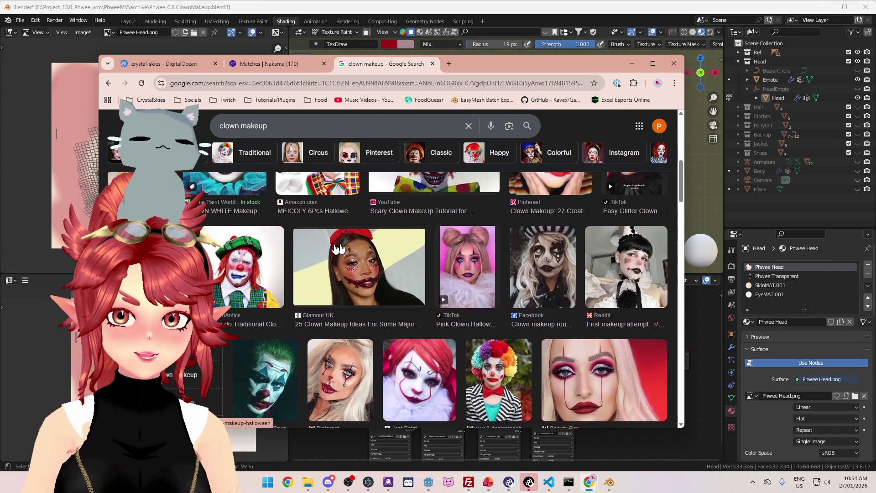
{"action": "left_click", "coordinate": [559, 25]}
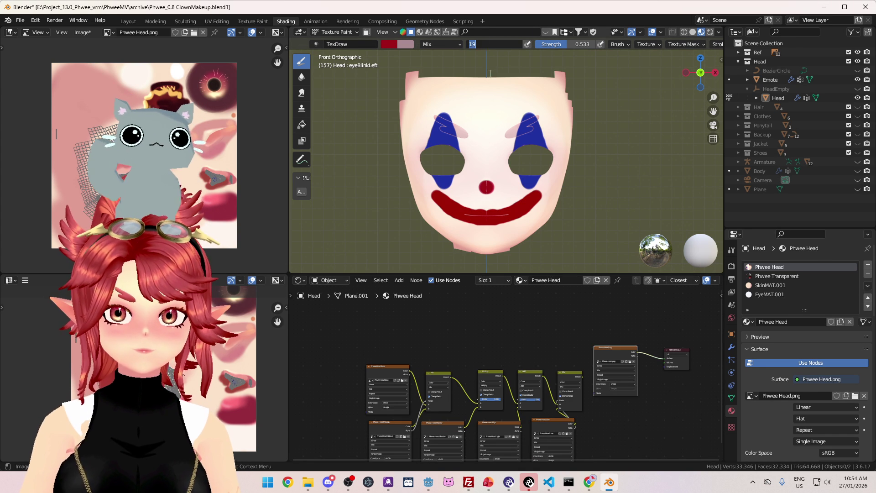
Step: Set the brush radius to 58 px
{"action": "type", "text": "94"}
{"action": "key", "text": "Return"}
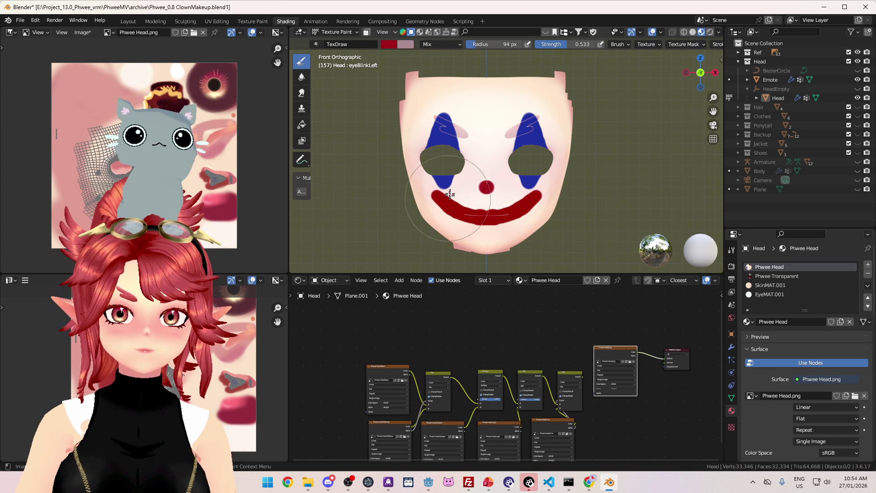
{"action": "left_click", "coordinate": [479, 44]}
{"action": "type", "text": "58"}
{"action": "key", "text": "Return"}
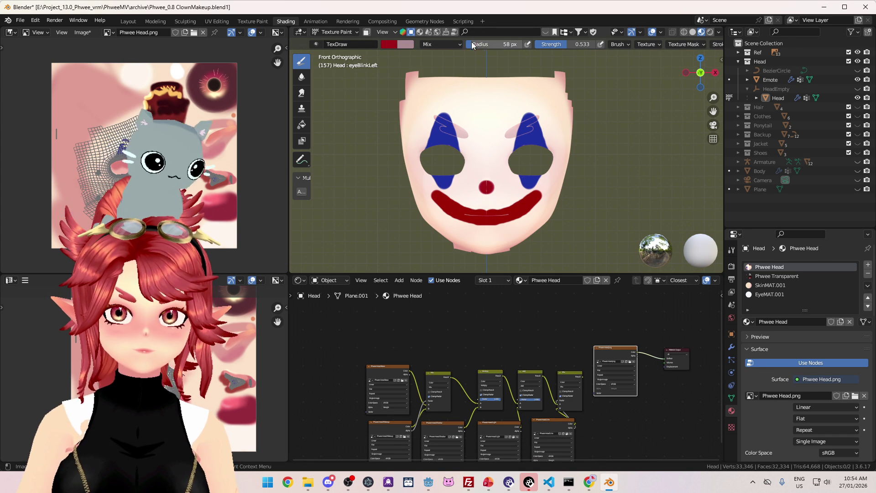
Step: Try pink blush strokes on the cheeks, lowering brush strength to 0.444 and undoing the strokes
{"action": "mouse_move", "coordinate": [422, 180]}
{"action": "left_mouse_down"}
{"action": "mouse_move", "coordinate": [449, 189]}
{"action": "mouse_move", "coordinate": [438, 184]}
{"action": "mouse_move", "coordinate": [552, 187]}
{"action": "left_mouse_up"}
{"action": "key", "text": "ctrl+z"}
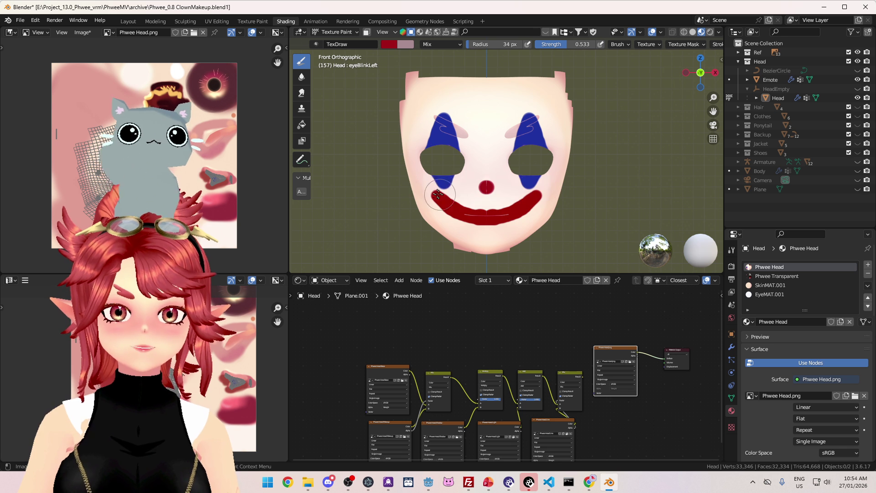
{"action": "left_click_drag", "start_coordinate": [575, 44], "coordinate": [563, 44]}
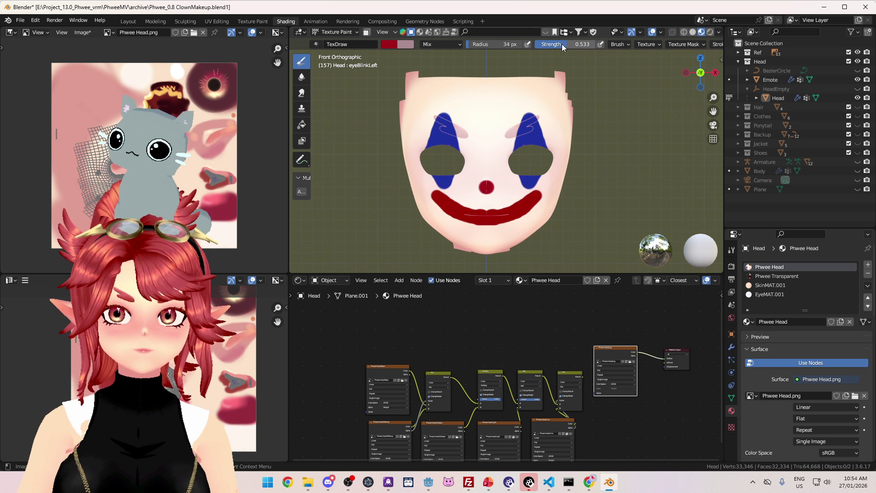
{"action": "mouse_move", "coordinate": [422, 182]}
{"action": "left_mouse_down"}
{"action": "mouse_move", "coordinate": [449, 180]}
{"action": "mouse_move", "coordinate": [431, 178]}
{"action": "mouse_move", "coordinate": [445, 179]}
{"action": "mouse_move", "coordinate": [439, 199]}
{"action": "left_mouse_up"}
{"action": "key", "text": "ctrl+z"}
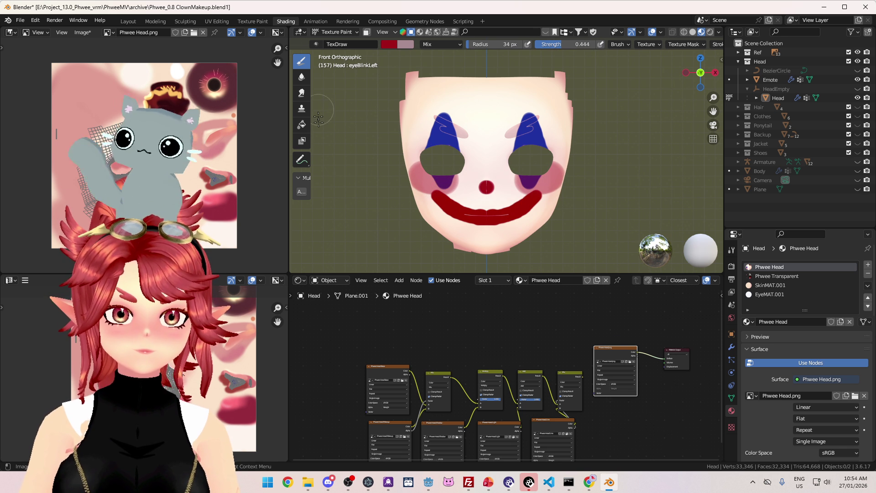
Step: Switch the colour to blue, shrink the brush, and darken the area under the eyes
{"action": "left_click", "coordinate": [386, 44]}
{"action": "left_click", "coordinate": [403, 98]}
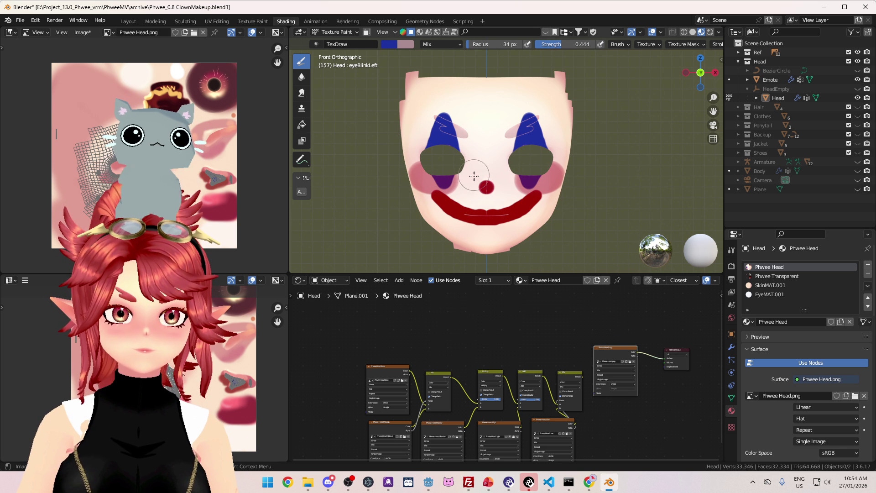
{"action": "left_click_drag", "start_coordinate": [500, 44], "coordinate": [470, 44]}
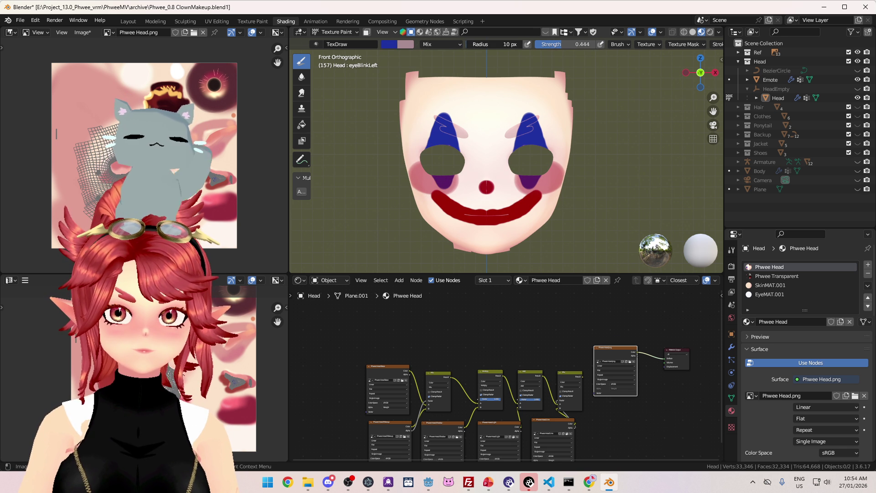
{"action": "key", "text": "f"}
{"action": "left_click_drag", "start_coordinate": [449, 176], "coordinate": [443, 176]}
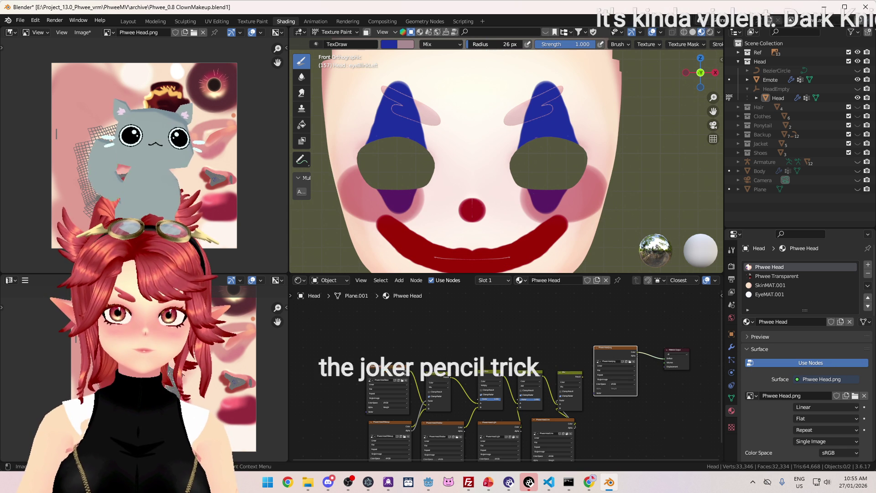
Step: Paint blue over the purple patches under both eyes with a slightly smaller brush
{"action": "key", "text": "f"}
{"action": "left_click", "coordinate": [405, 122]}
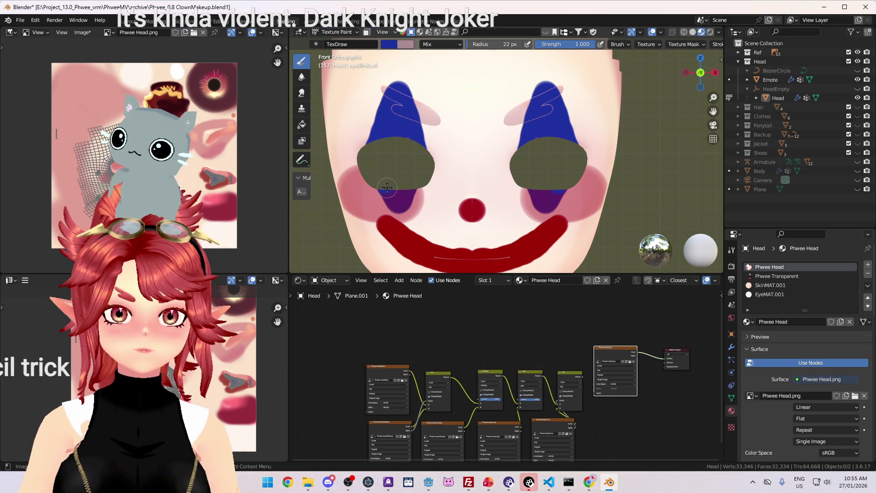
{"action": "left_click_drag", "start_coordinate": [388, 194], "coordinate": [398, 203]}
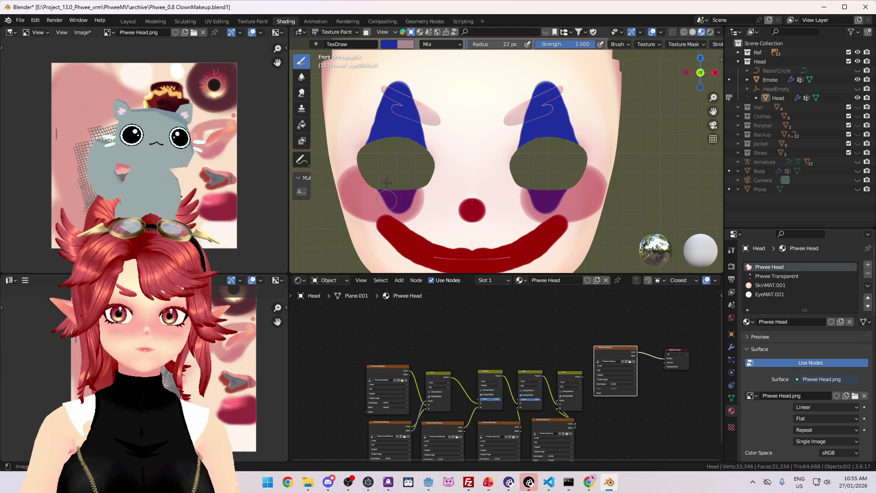
{"action": "key", "text": "ctrl+z"}
{"action": "left_click_drag", "start_coordinate": [400, 205], "coordinate": [408, 191]}
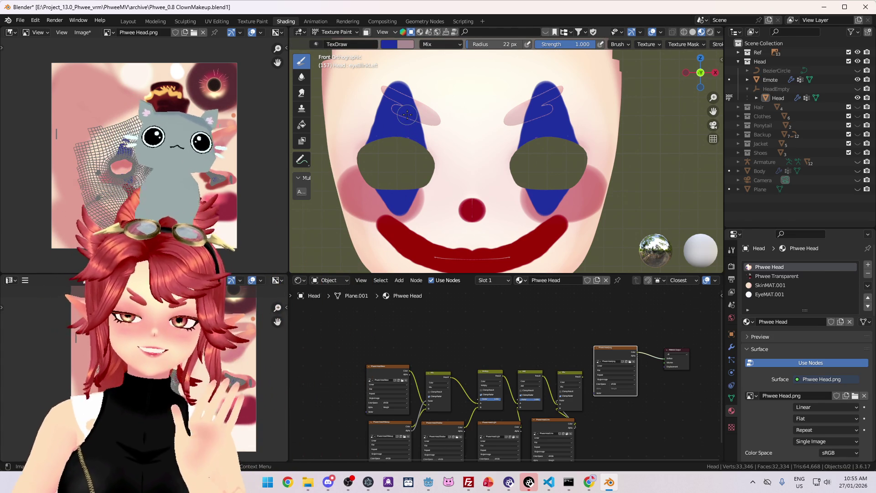
{"action": "scroll", "coordinate": [505, 159], "scroll_direction": "down", "scroll_amount": 3}
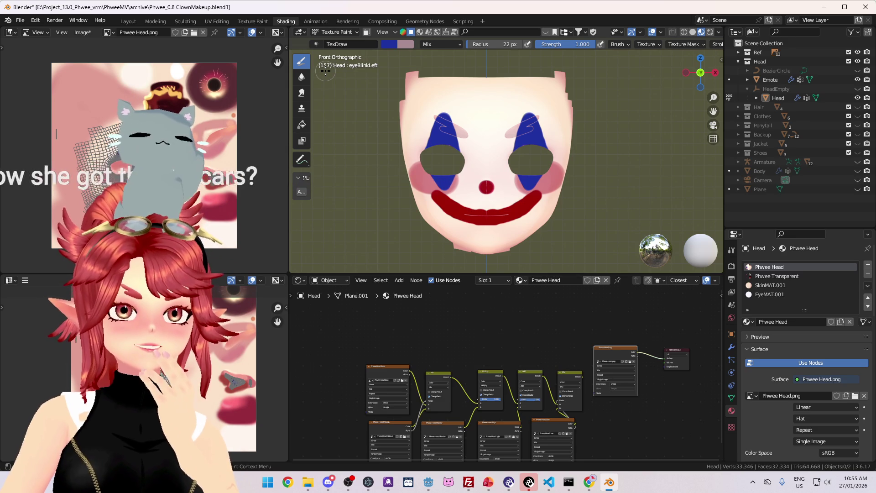
{"action": "scroll", "coordinate": [545, 241], "scroll_direction": "up", "scroll_amount": 2}
Step: Sample the smile's red with the eyedropper and thicken the smile's lower edge
{"action": "left_click", "coordinate": [392, 44]}
{"action": "left_click", "coordinate": [392, 44]}
{"action": "left_click", "coordinate": [458, 144]}
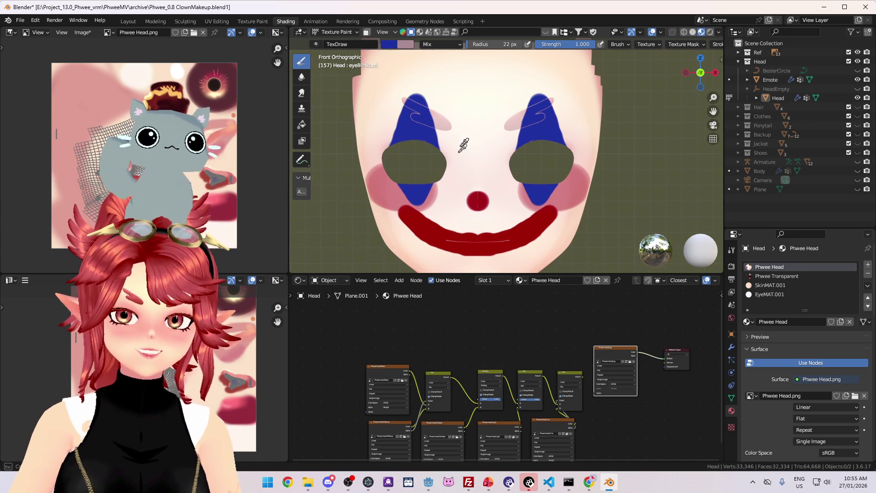
{"action": "left_click", "coordinate": [438, 225]}
{"action": "mouse_move", "coordinate": [469, 248]}
{"action": "left_mouse_down"}
{"action": "mouse_move", "coordinate": [502, 245]}
{"action": "mouse_move", "coordinate": [457, 230]}
{"action": "mouse_move", "coordinate": [482, 246]}
{"action": "left_mouse_up"}
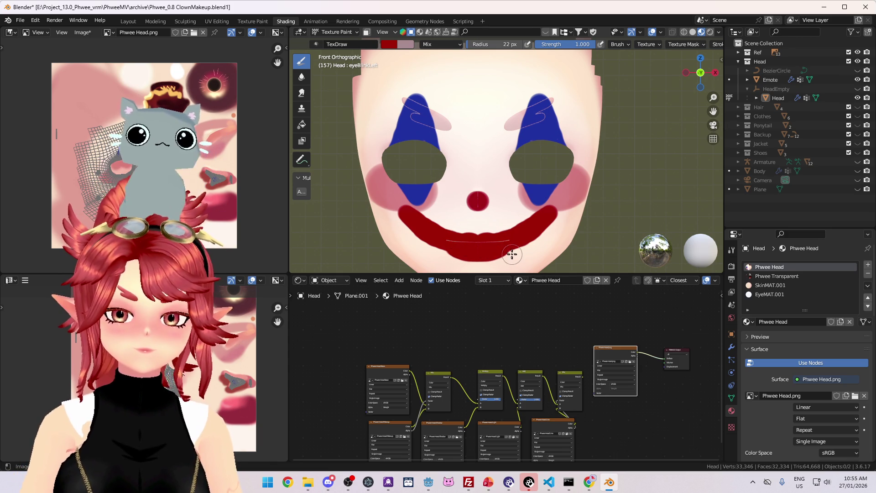
Step: Orbit the view to inspect the painted face in perspective
{"action": "scroll", "coordinate": [532, 236], "scroll_direction": "down", "scroll_amount": 3}
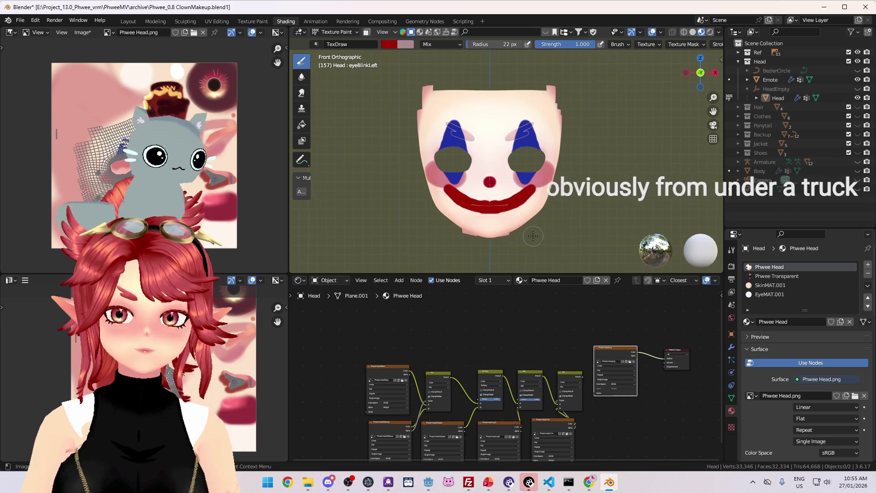
{"action": "mouse_move", "coordinate": [532, 236]}
{"action": "middle_mouse_down"}
{"action": "mouse_move", "coordinate": [544, 162]}
{"action": "mouse_move", "coordinate": [606, 165]}
{"action": "mouse_move", "coordinate": [651, 207]}
{"action": "mouse_move", "coordinate": [612, 190]}
{"action": "middle_mouse_up"}
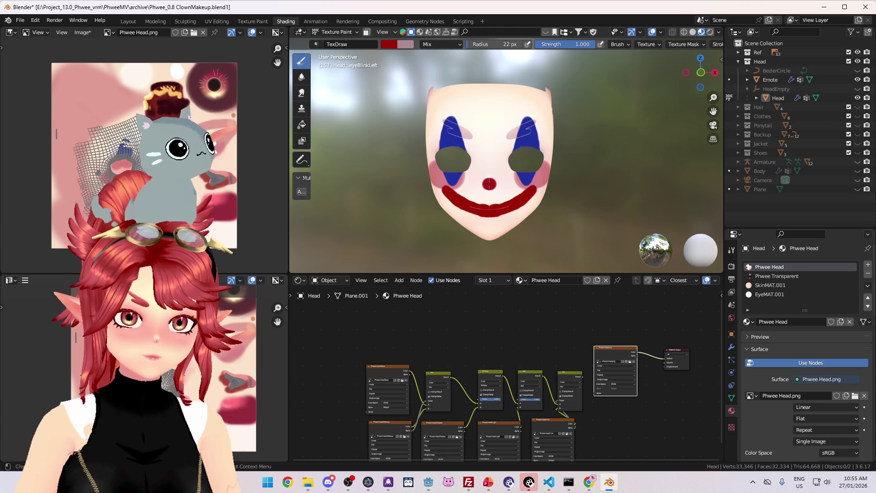
{"action": "left_click", "coordinate": [86, 32]}
Step: Start Save As Image and browse to the Props folder on drive E
{"action": "left_click", "coordinate": [91, 138]}
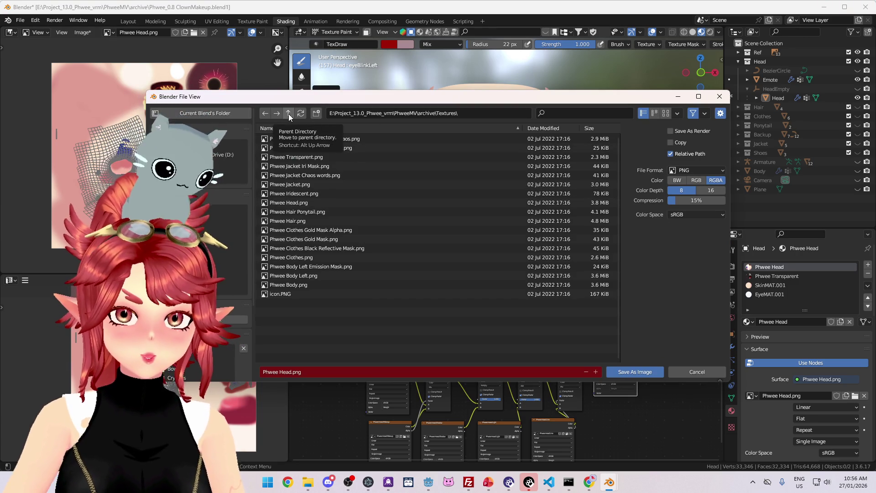
{"action": "left_click", "coordinate": [289, 114]}
{"action": "left_click", "coordinate": [289, 113]}
{"action": "left_click", "coordinate": [289, 113]}
{"action": "left_click", "coordinate": [289, 114]}
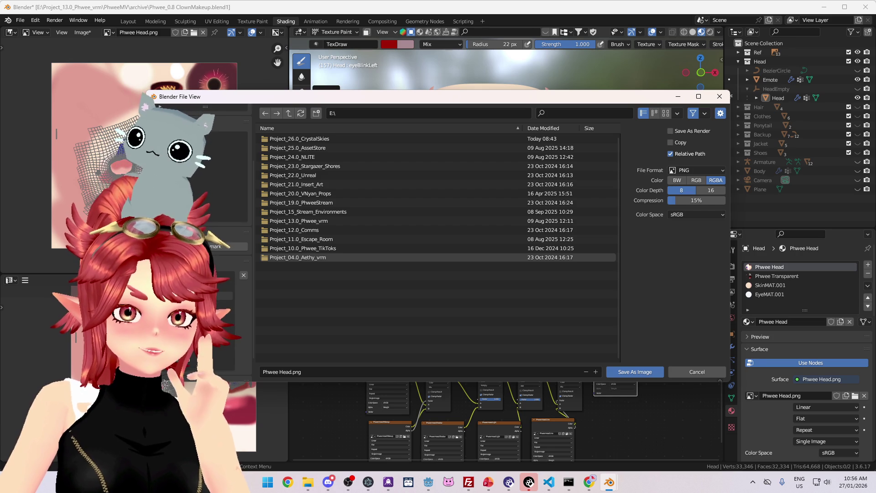
{"action": "left_click", "coordinate": [229, 237]}
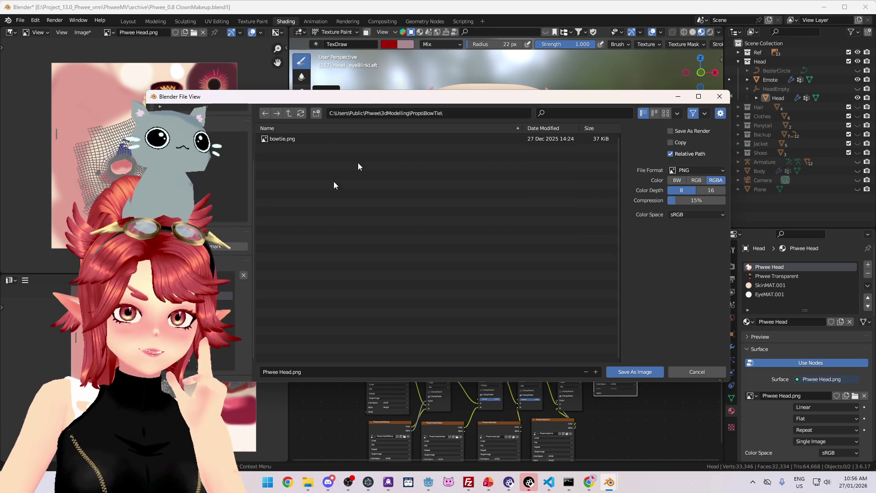
{"action": "left_click", "coordinate": [287, 113]}
{"action": "left_click", "coordinate": [288, 113]}
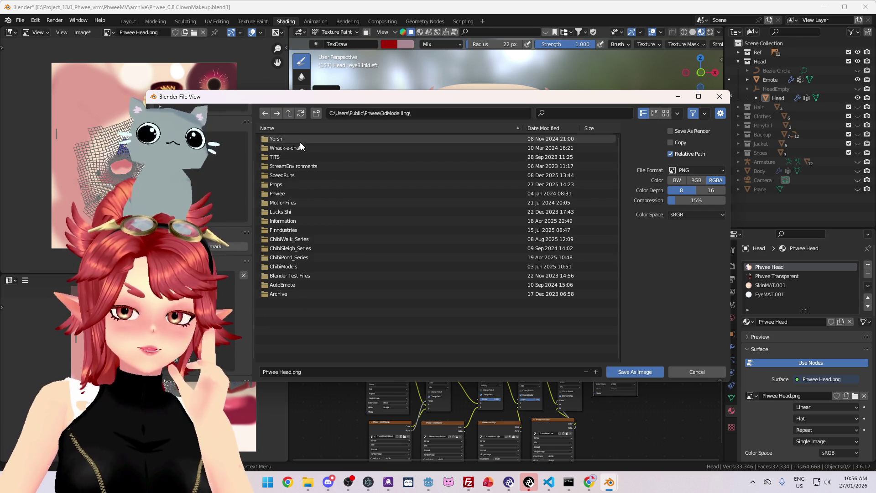
{"action": "left_click", "coordinate": [296, 185]}
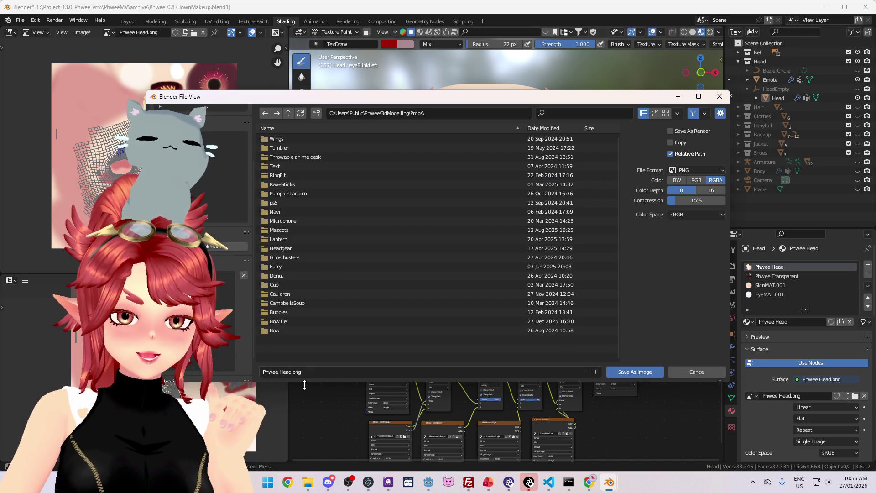
Step: Create a ClownMakeupTexture folder and save the texture there as Phwee ClownMakeup.png
{"action": "left_click", "coordinate": [316, 113]}
{"action": "type", "text": "Clown"}
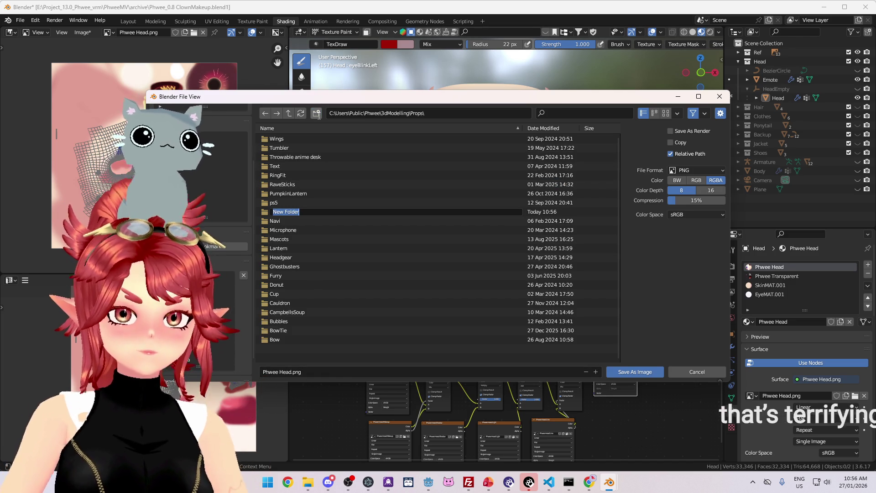
{"action": "type", "text": "MakeupTexture"}
{"action": "key", "text": "Return"}
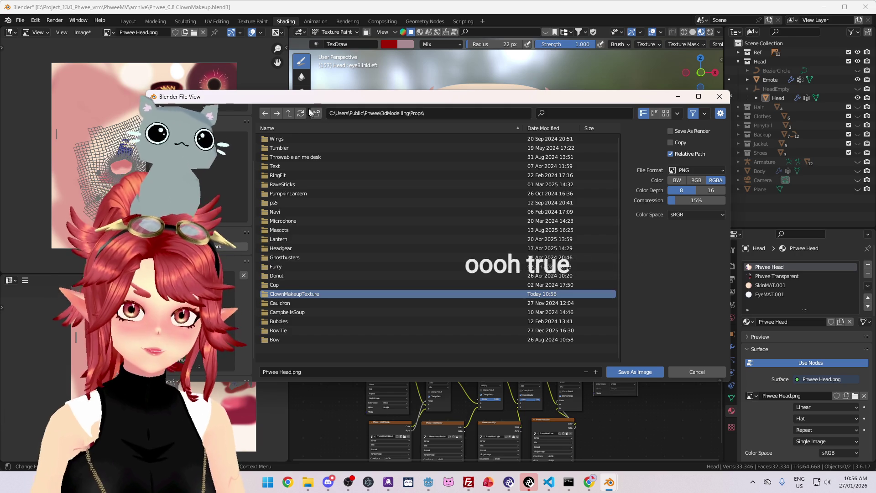
{"action": "double_click", "coordinate": [319, 294]}
{"action": "left_click", "coordinate": [297, 374]}
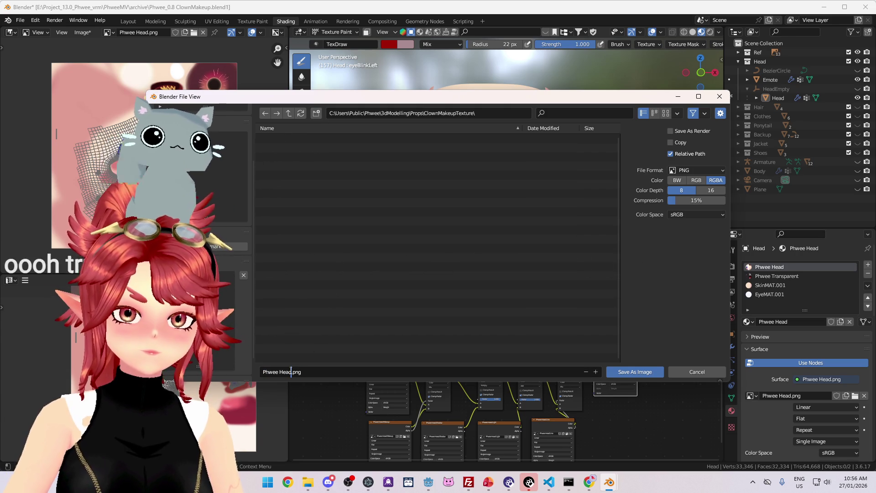
{"action": "left_click", "coordinate": [291, 372]}
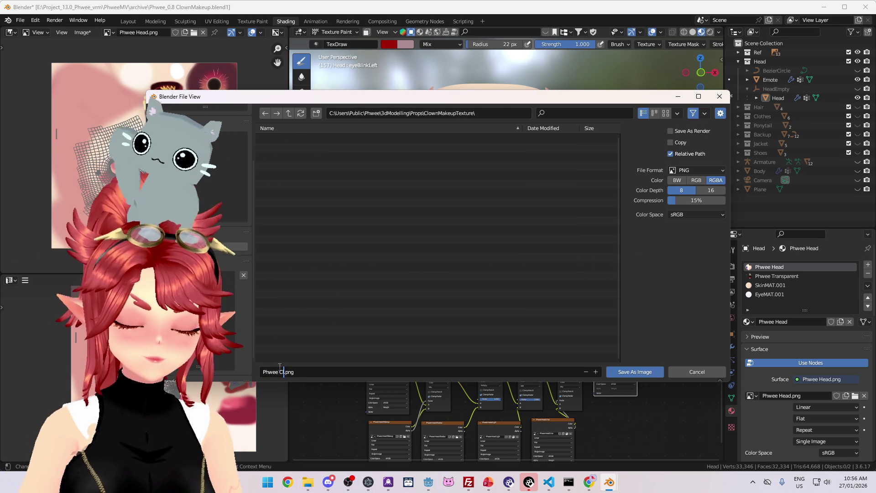
{"action": "type", "text": "up"}
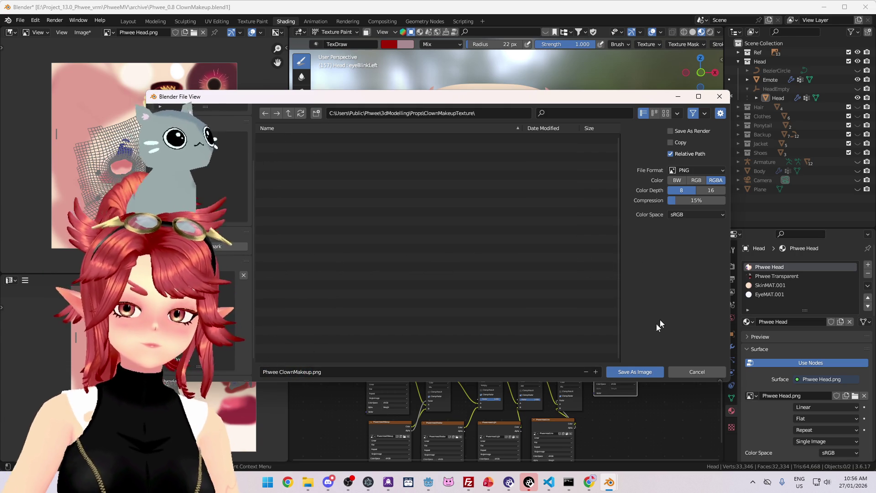
{"action": "left_click", "coordinate": [635, 371]}
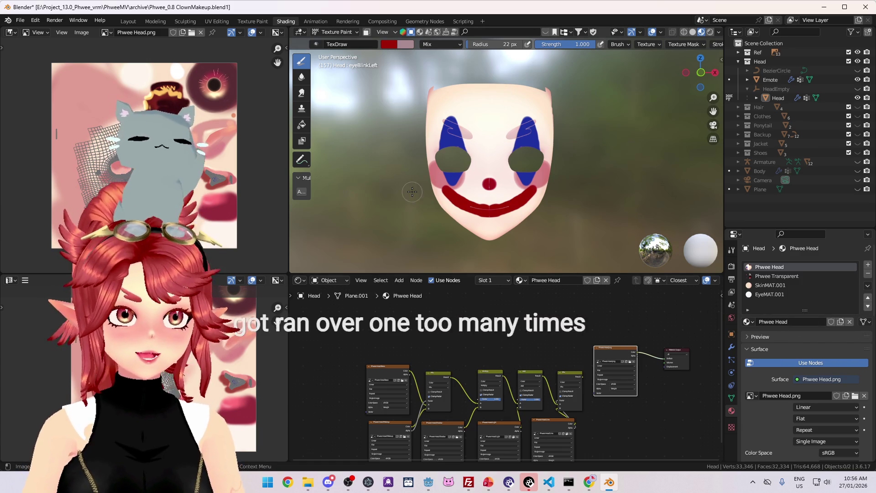
{"action": "left_click", "coordinate": [528, 482]}
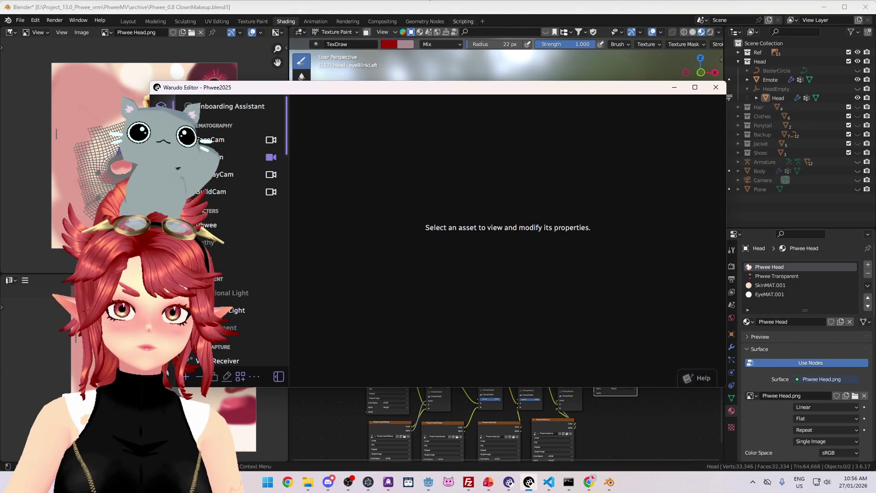
Step: Bring the Warudo Editor window to the front, maximised
{"action": "key", "text": "alt+Tab"}
{"action": "left_click", "coordinate": [508, 482]}
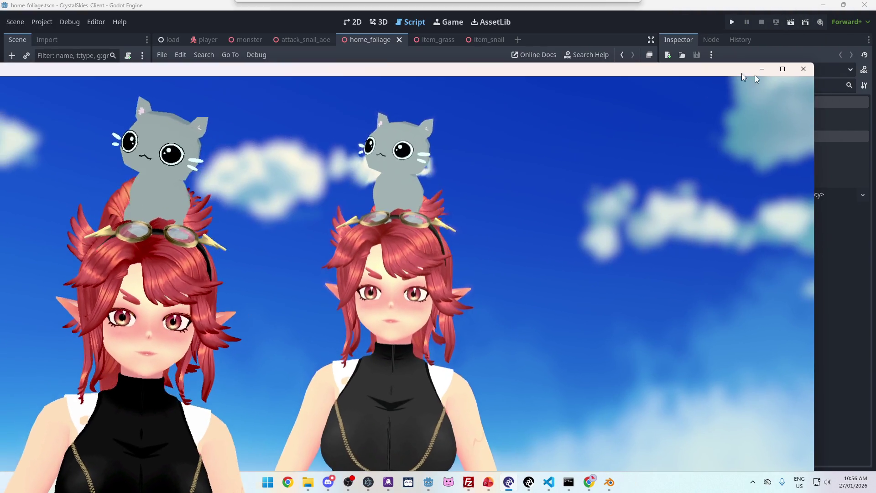
{"action": "left_click", "coordinate": [787, 69]}
{"action": "key", "text": "alt+Tab"}
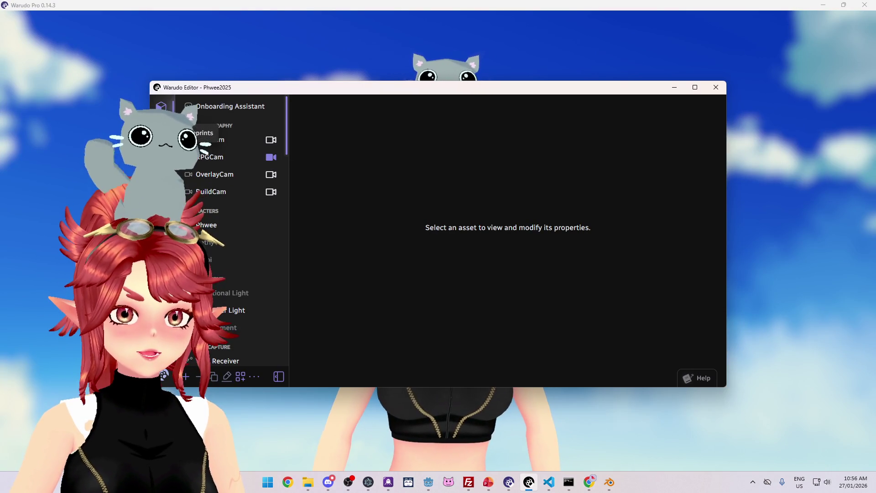
Step: Open the Redeems blueprint and centre the view on its Switch On String nodes
{"action": "left_click", "coordinate": [162, 127]}
{"action": "scroll", "coordinate": [222, 231], "scroll_direction": "down", "scroll_amount": 2}
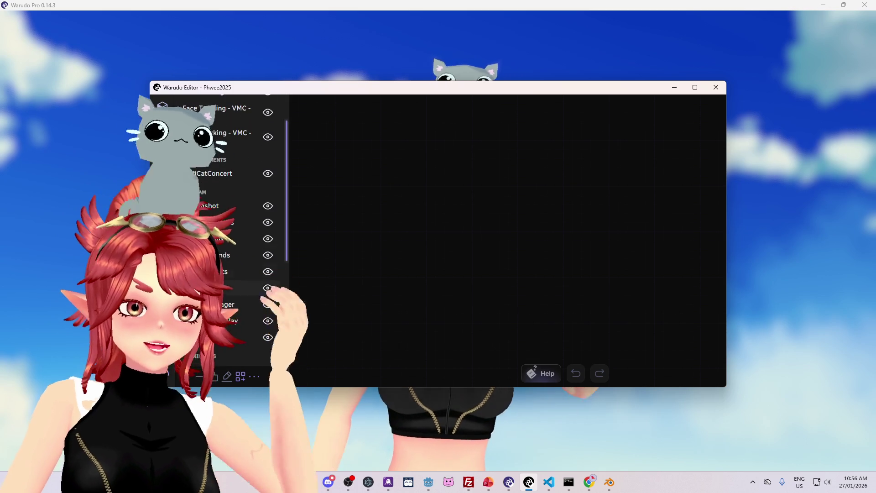
{"action": "left_click", "coordinate": [243, 239]}
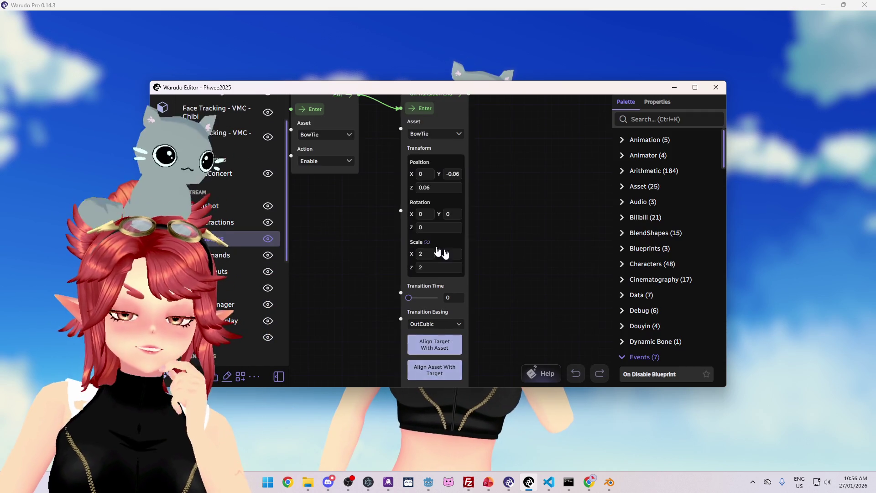
{"action": "scroll", "coordinate": [347, 255], "scroll_direction": "down", "scroll_amount": 1}
{"action": "scroll", "coordinate": [344, 260], "scroll_direction": "down", "scroll_amount": 4}
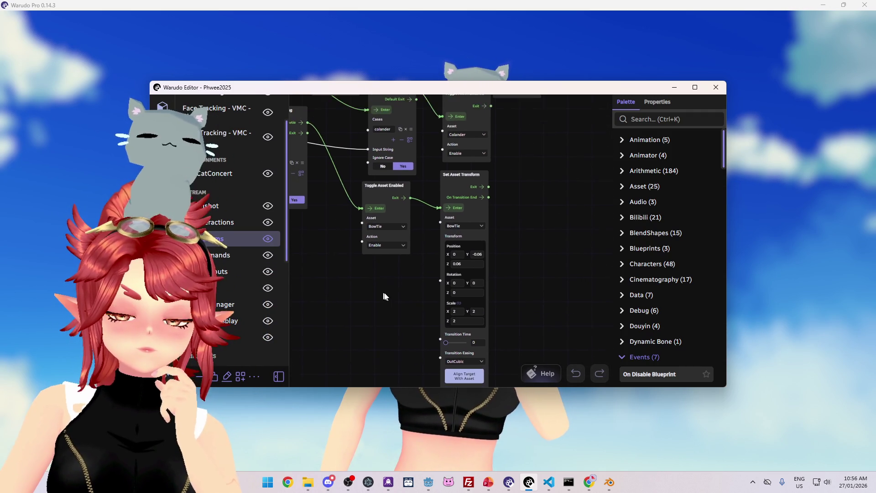
{"action": "left_click_drag", "start_coordinate": [346, 277], "coordinate": [481, 327]}
{"action": "mouse_move", "coordinate": [346, 264]}
{"action": "left_mouse_down"}
{"action": "mouse_move", "coordinate": [499, 255]}
{"action": "mouse_move", "coordinate": [438, 267]}
{"action": "left_mouse_up"}
{"action": "scroll", "coordinate": [417, 248], "scroll_direction": "up", "scroll_amount": 2}
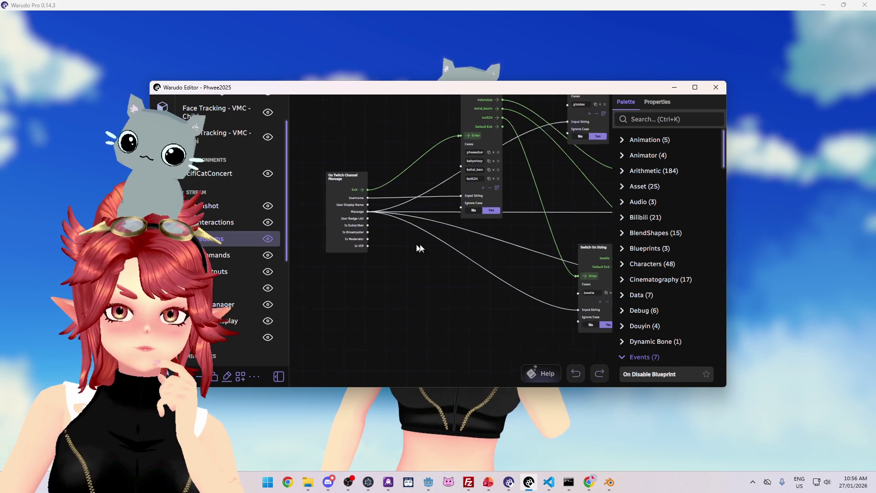
{"action": "scroll", "coordinate": [446, 254], "scroll_direction": "up", "scroll_amount": 3}
{"action": "mouse_move", "coordinate": [566, 186]}
{"action": "left_mouse_down"}
{"action": "mouse_move", "coordinate": [446, 254]}
{"action": "mouse_move", "coordinate": [512, 235]}
{"action": "left_mouse_up"}
{"action": "scroll", "coordinate": [509, 241], "scroll_direction": "up", "scroll_amount": 2}
{"action": "left_click", "coordinate": [410, 214]}
{"action": "left_click", "coordinate": [329, 87]}
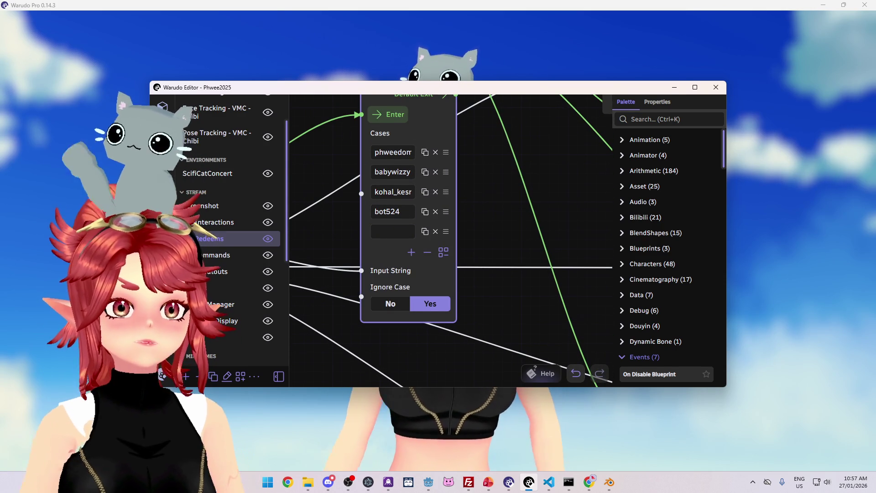
{"action": "left_click", "coordinate": [384, 227]}
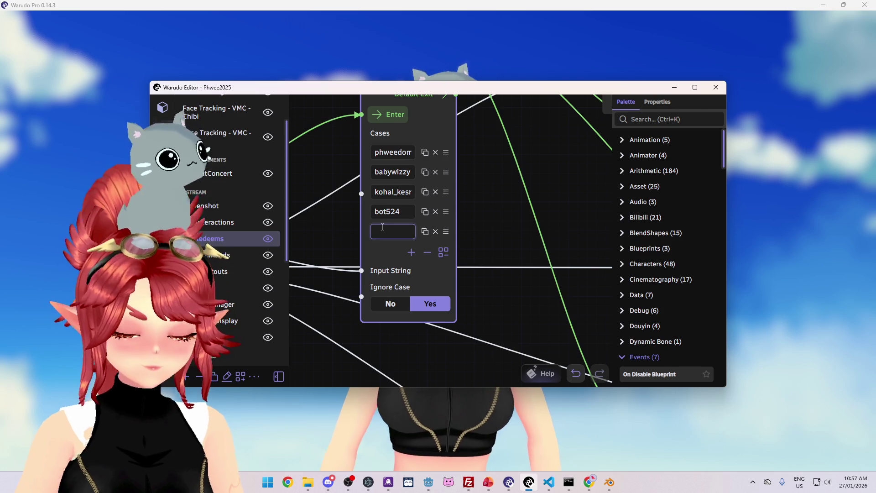
{"action": "type", "text": "urions90"}
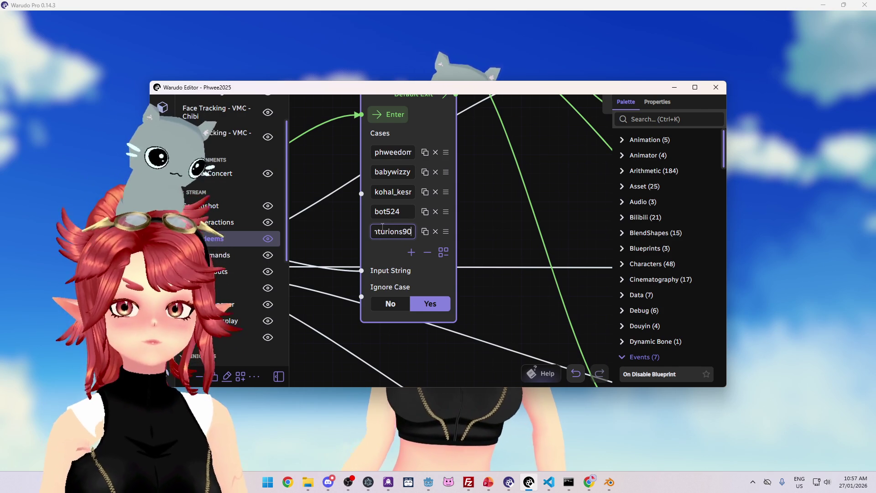
Step: Zoom out to the Toggle Asset nodes and reposition a Switch On String node higher
{"action": "scroll", "coordinate": [497, 232], "scroll_direction": "down", "scroll_amount": 3}
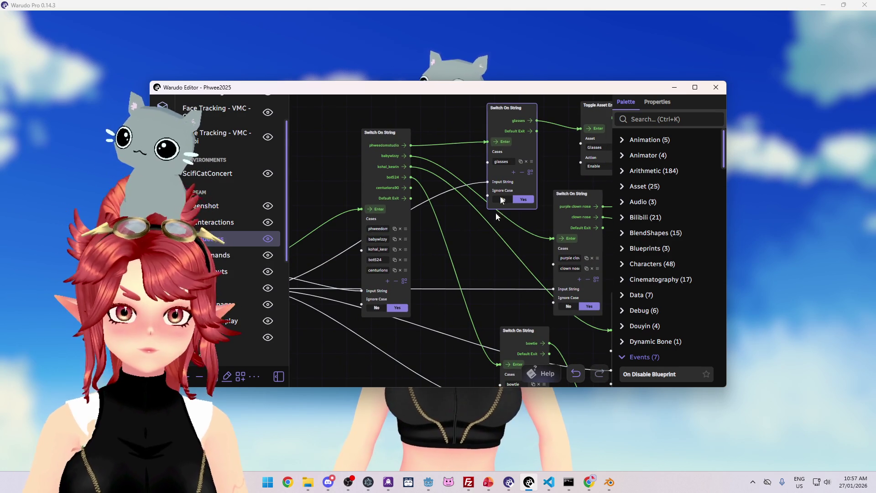
{"action": "scroll", "coordinate": [491, 233], "scroll_direction": "down", "scroll_amount": 1}
{"action": "mouse_move", "coordinate": [491, 212]}
{"action": "left_mouse_down"}
{"action": "mouse_move", "coordinate": [470, 262]}
{"action": "mouse_move", "coordinate": [477, 117]}
{"action": "left_mouse_up"}
{"action": "scroll", "coordinate": [425, 195], "scroll_direction": "down", "scroll_amount": 2}
{"action": "scroll", "coordinate": [426, 209], "scroll_direction": "down", "scroll_amount": 1}
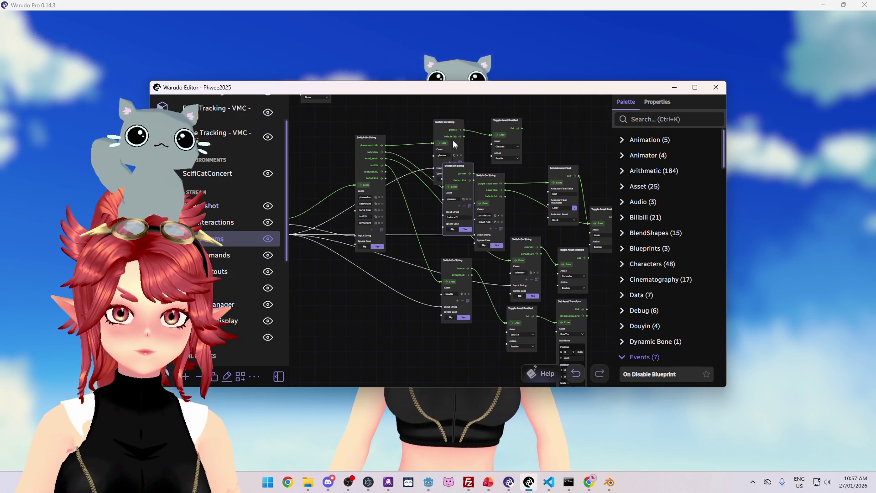
{"action": "left_click_drag", "start_coordinate": [426, 162], "coordinate": [421, 208]}
{"action": "mouse_move", "coordinate": [444, 129]}
{"action": "left_mouse_down"}
{"action": "mouse_move", "coordinate": [413, 204]}
{"action": "mouse_move", "coordinate": [423, 186]}
{"action": "mouse_move", "coordinate": [490, 154]}
{"action": "left_mouse_up"}
{"action": "mouse_move", "coordinate": [420, 253]}
{"action": "left_mouse_down"}
{"action": "mouse_move", "coordinate": [458, 203]}
{"action": "mouse_move", "coordinate": [362, 319]}
{"action": "left_mouse_up"}
{"action": "left_click_drag", "start_coordinate": [453, 258], "coordinate": [464, 199]}
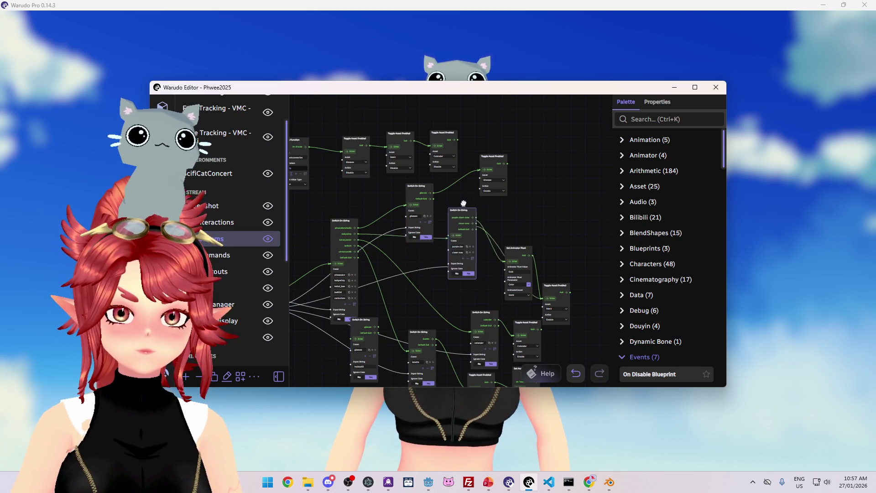
{"action": "left_click_drag", "start_coordinate": [520, 249], "coordinate": [527, 186]}
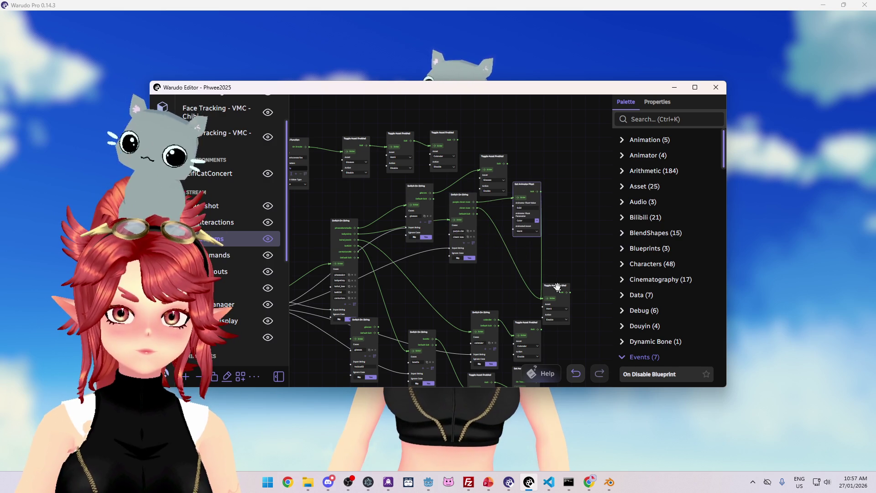
Step: Rearrange the Switch On String, Toggle Asset Enabled and Set Asset Transform nodes into a compact layout
{"action": "left_click_drag", "start_coordinate": [556, 286], "coordinate": [574, 182]}
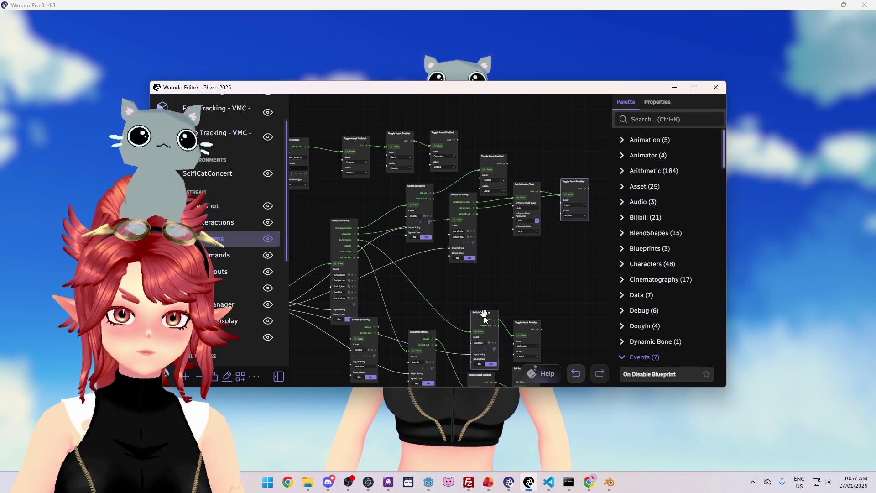
{"action": "left_click_drag", "start_coordinate": [484, 309], "coordinate": [501, 241]}
{"action": "left_click_drag", "start_coordinate": [529, 322], "coordinate": [553, 248]}
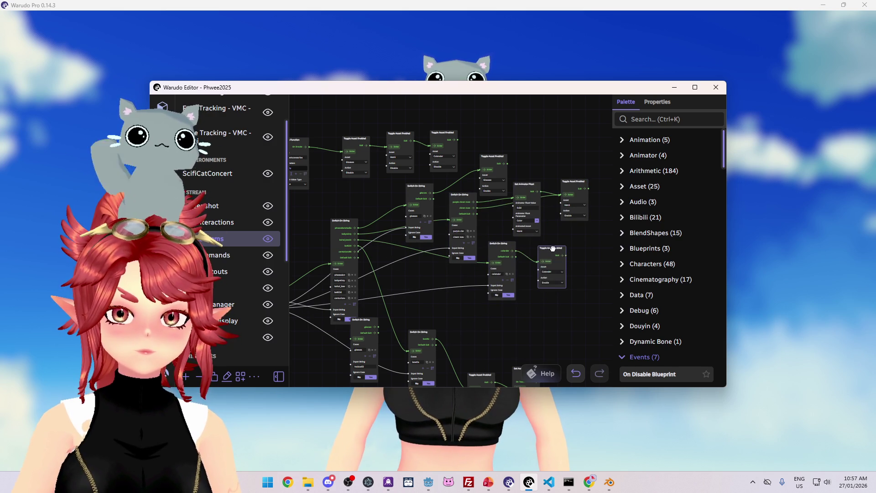
{"action": "mouse_move", "coordinate": [427, 330]}
{"action": "left_mouse_down"}
{"action": "mouse_move", "coordinate": [428, 263]}
{"action": "mouse_move", "coordinate": [588, 246]}
{"action": "left_mouse_up"}
{"action": "scroll", "coordinate": [454, 326], "scroll_direction": "down", "scroll_amount": 1}
{"action": "left_click_drag", "start_coordinate": [554, 335], "coordinate": [463, 275]}
{"action": "mouse_move", "coordinate": [390, 312]}
{"action": "left_mouse_down"}
{"action": "mouse_move", "coordinate": [486, 257]}
{"action": "mouse_move", "coordinate": [537, 187]}
{"action": "left_mouse_up"}
{"action": "left_click_drag", "start_coordinate": [438, 306], "coordinate": [577, 174]}
{"action": "left_click_drag", "start_coordinate": [363, 285], "coordinate": [471, 256]}
{"action": "mouse_move", "coordinate": [403, 224]}
{"action": "left_mouse_down"}
{"action": "mouse_move", "coordinate": [459, 206]}
{"action": "mouse_move", "coordinate": [444, 187]}
{"action": "left_mouse_up"}
Step: Reach the centurions90 output and set the new Switch On String case to makeup
{"action": "scroll", "coordinate": [435, 176], "scroll_direction": "up", "scroll_amount": 4}
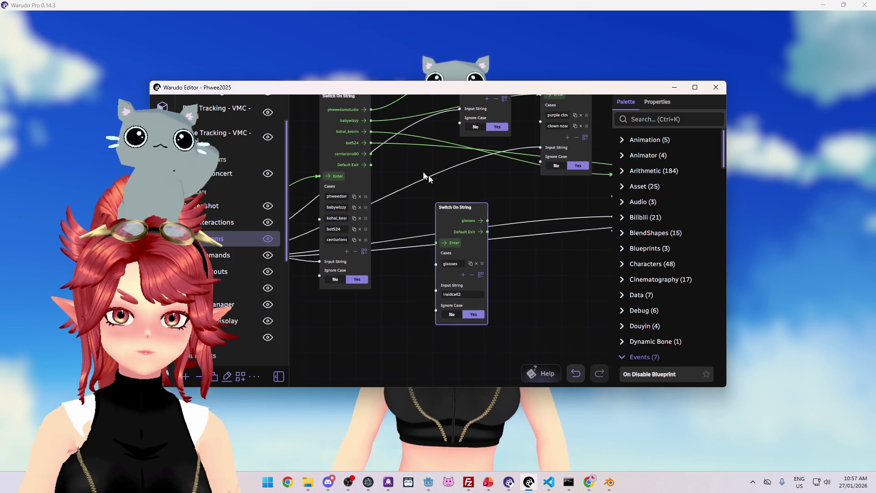
{"action": "mouse_move", "coordinate": [413, 163]}
{"action": "left_mouse_down"}
{"action": "mouse_move", "coordinate": [429, 155]}
{"action": "mouse_move", "coordinate": [451, 232]}
{"action": "left_mouse_up"}
{"action": "type", "text": "makeup"}
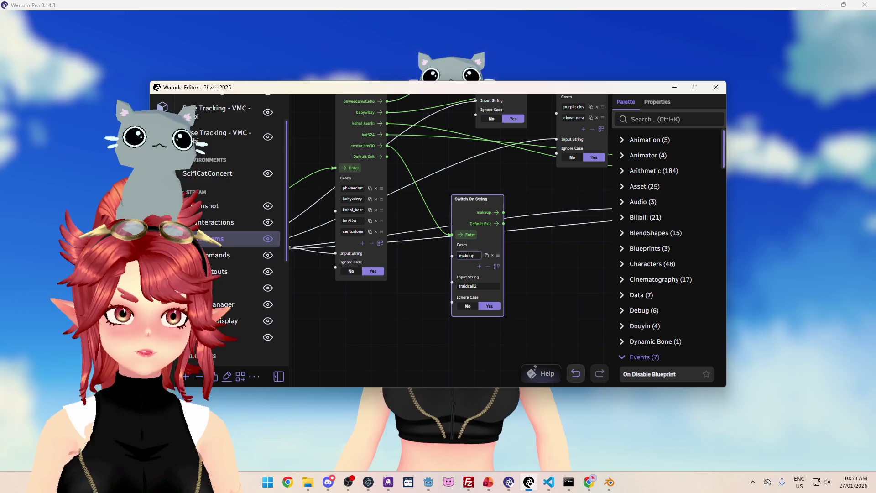
{"action": "left_click", "coordinate": [559, 266]}
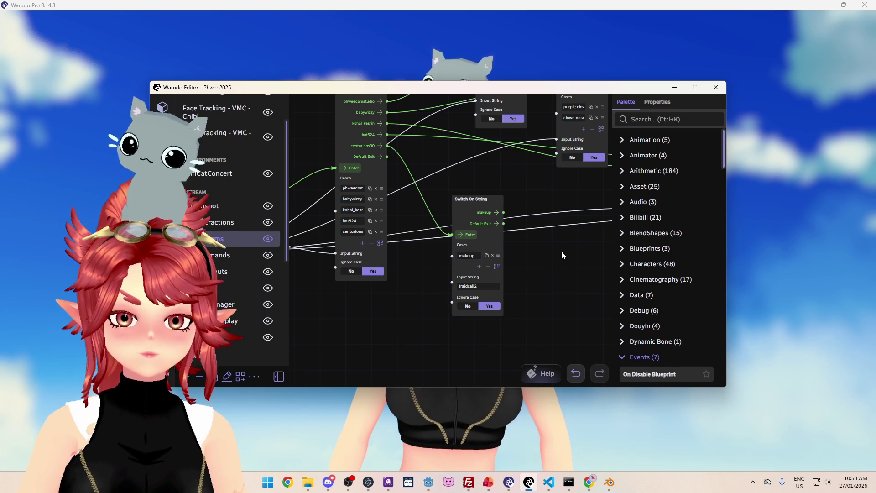
Step: Clear the !raidcall2 Input String and wire the chat Message pin into it
{"action": "key", "text": "ctrl+a"}
{"action": "key", "text": "BackSpace"}
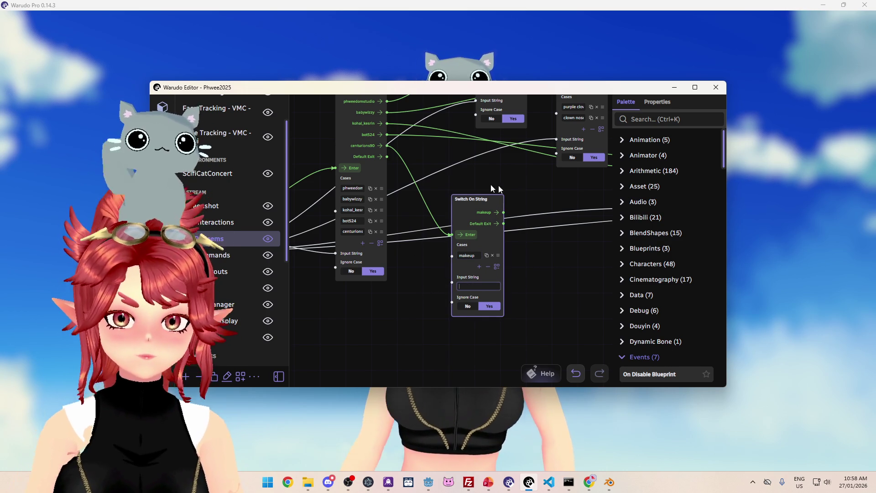
{"action": "scroll", "coordinate": [504, 190], "scroll_direction": "down", "scroll_amount": 2}
{"action": "left_click_drag", "start_coordinate": [454, 267], "coordinate": [495, 248]}
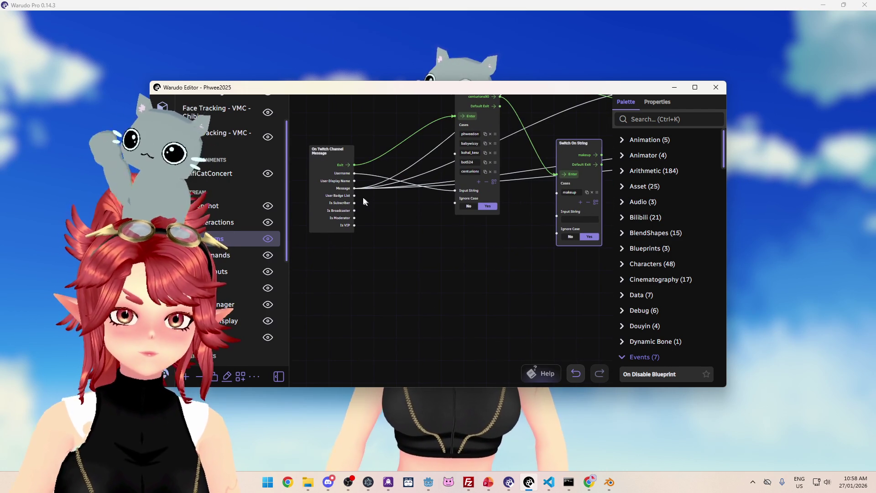
{"action": "mouse_move", "coordinate": [549, 218]}
{"action": "left_mouse_down"}
{"action": "mouse_move", "coordinate": [525, 256]}
{"action": "mouse_move", "coordinate": [415, 280]}
{"action": "left_mouse_up"}
Step: Rename the switch's case to poof and nudge the node into place
{"action": "scroll", "coordinate": [445, 228], "scroll_direction": "up", "scroll_amount": 2}
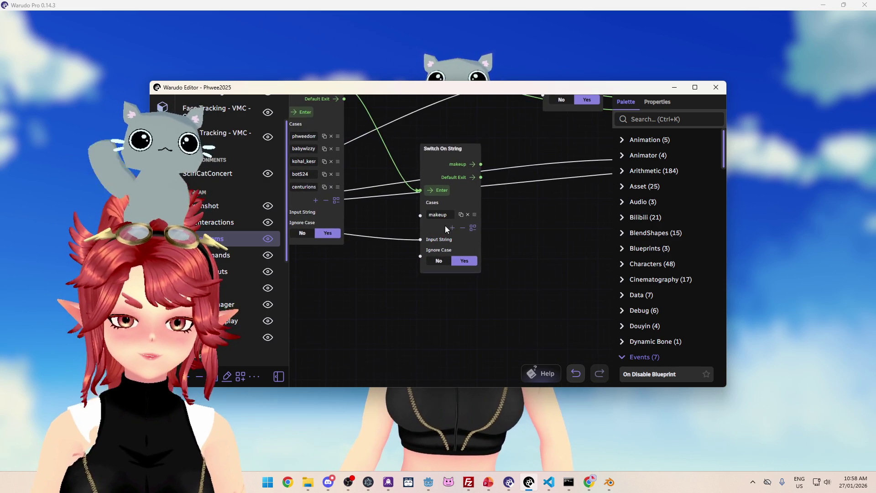
{"action": "type", "text": "poof"}
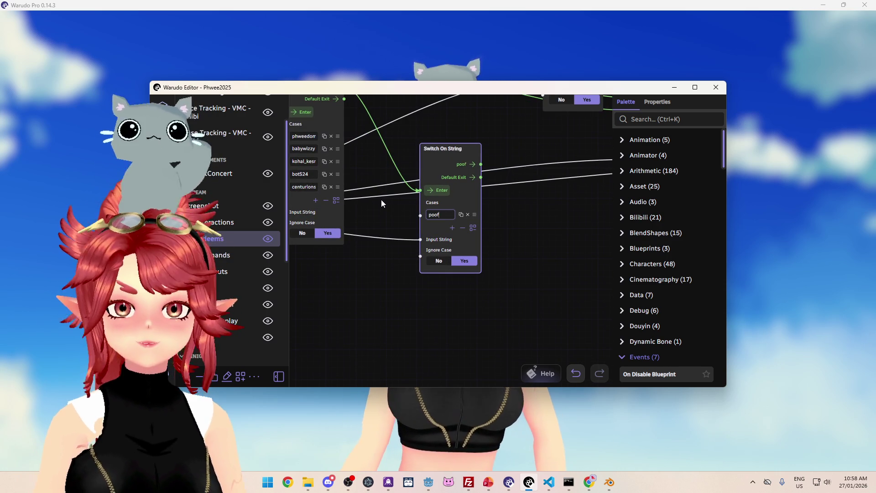
{"action": "left_click_drag", "start_coordinate": [545, 206], "coordinate": [475, 348]}
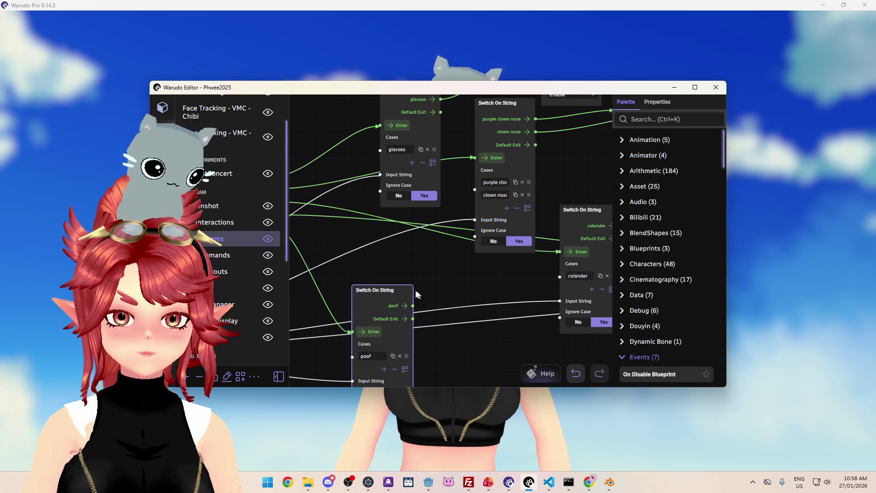
{"action": "left_click_drag", "start_coordinate": [402, 284], "coordinate": [407, 265]}
{"action": "mouse_move", "coordinate": [463, 274]}
{"action": "left_mouse_down"}
{"action": "mouse_move", "coordinate": [436, 304]}
{"action": "mouse_move", "coordinate": [422, 260]}
{"action": "mouse_move", "coordinate": [433, 211]}
{"action": "mouse_move", "coordinate": [425, 269]}
{"action": "mouse_move", "coordinate": [409, 287]}
{"action": "left_mouse_up"}
Step: Search the Palette for 'set pro' and drop a Set Asset Property node onto the graph
{"action": "left_click", "coordinate": [647, 121]}
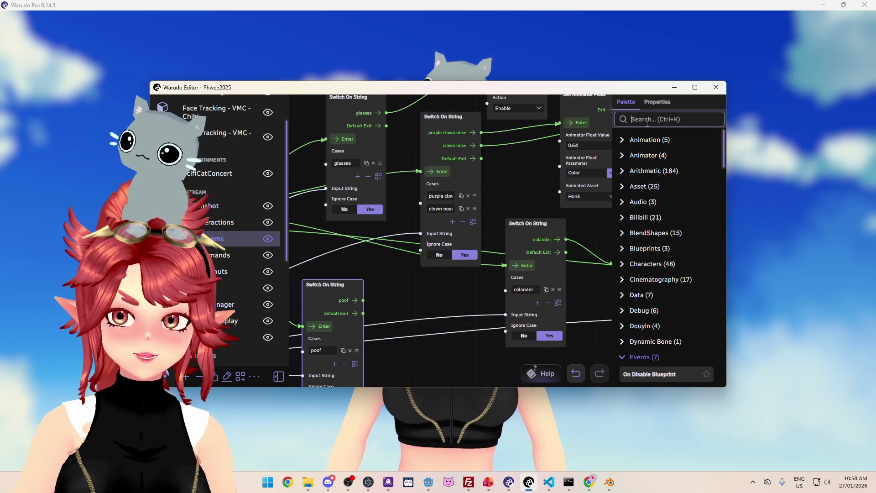
{"action": "type", "text": "ase"}
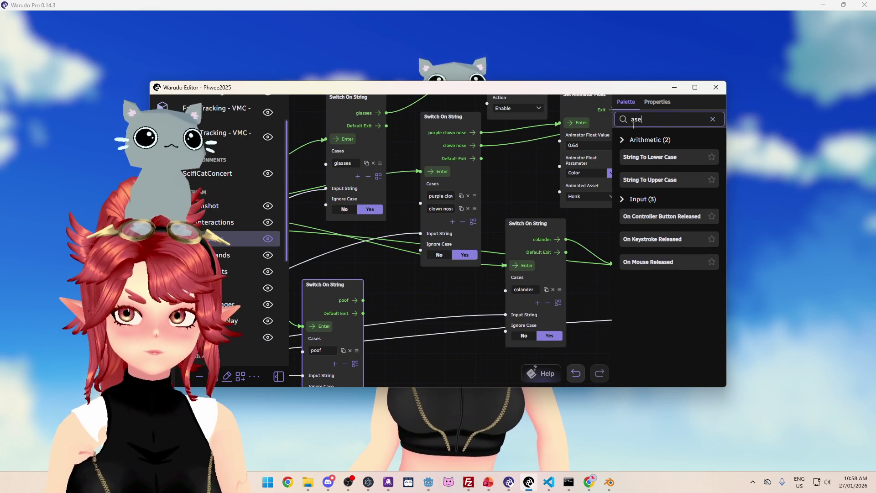
{"action": "key", "text": "BackSpace"}
{"action": "type", "text": "set p"}
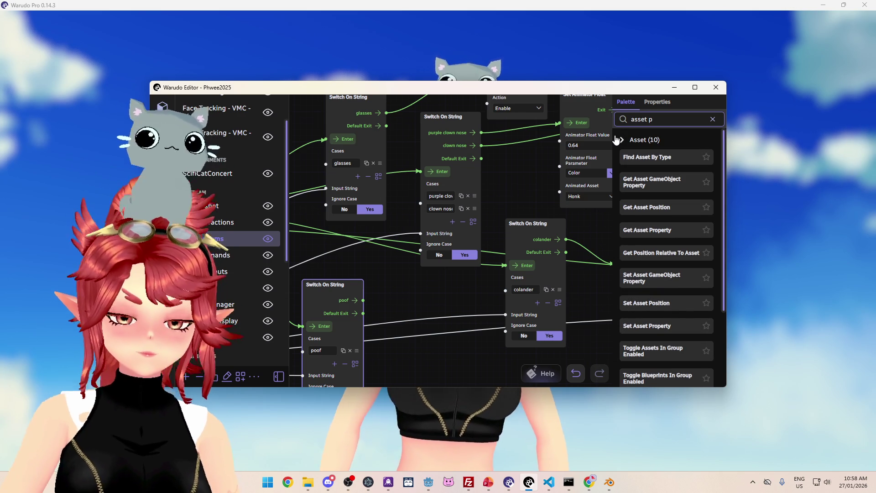
{"action": "type", "text": "rop"}
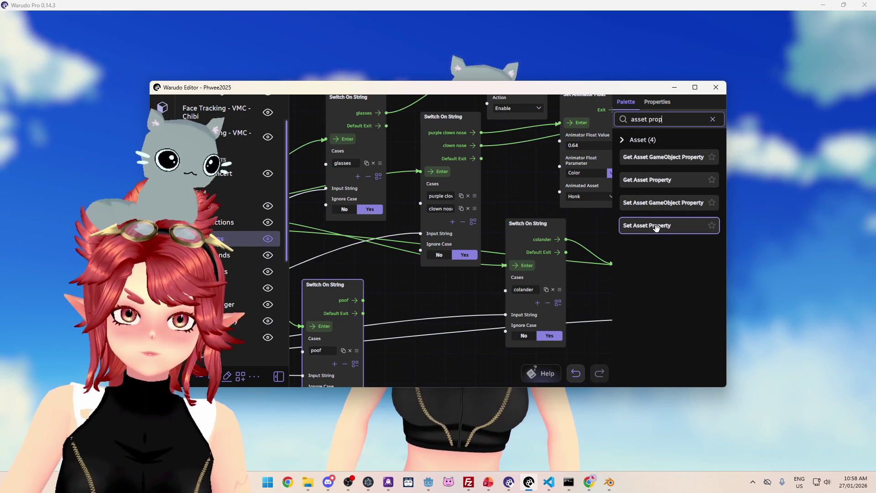
{"action": "mouse_move", "coordinate": [662, 227]}
{"action": "left_mouse_down"}
{"action": "mouse_move", "coordinate": [562, 279]}
{"action": "mouse_move", "coordinate": [417, 294]}
{"action": "mouse_move", "coordinate": [388, 167]}
{"action": "left_mouse_up"}
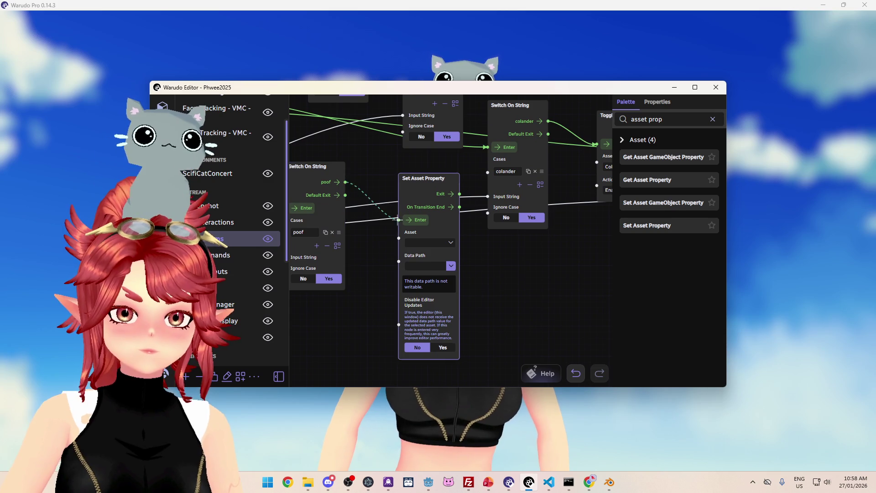
{"action": "left_click_drag", "start_coordinate": [493, 263], "coordinate": [500, 228]}
Step: Set the Set Asset Property node's Asset to Phwee
{"action": "left_click", "coordinate": [455, 208]}
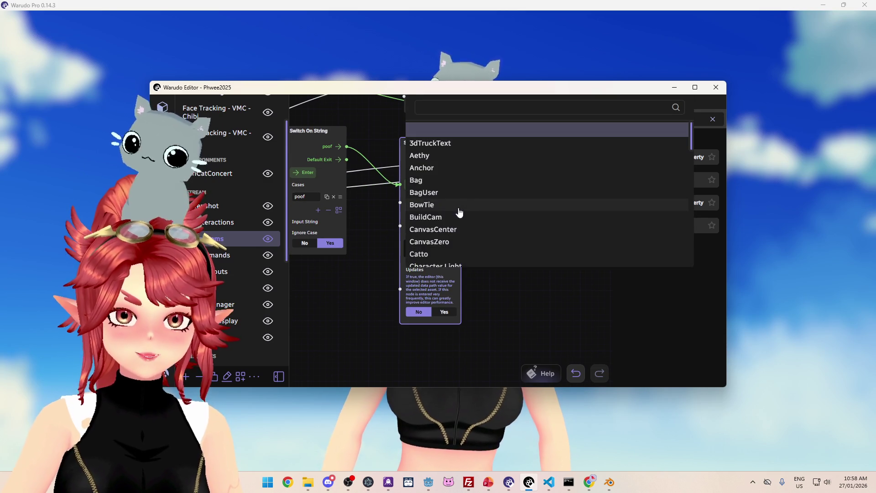
{"action": "scroll", "coordinate": [458, 214], "scroll_direction": "down", "scroll_amount": 10}
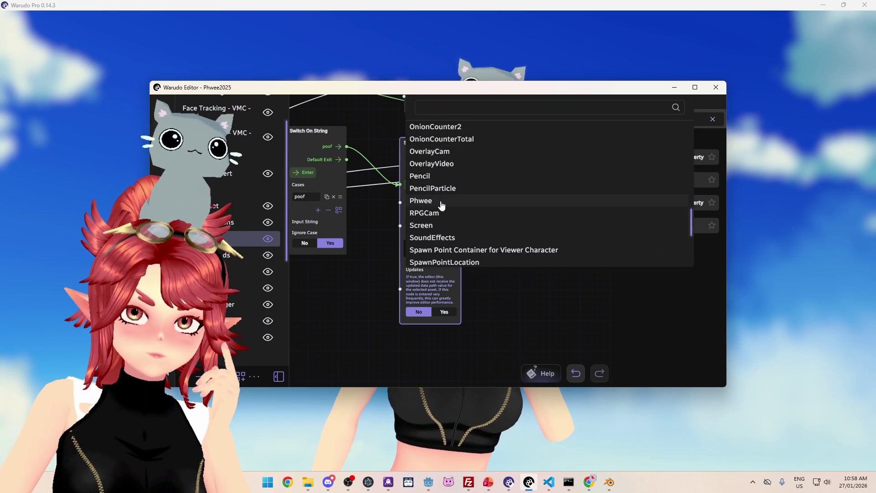
{"action": "left_click", "coordinate": [441, 203]}
Step: Browse the Data Path list, leave it unset, and drag in a Set Asset GameObject Property node
{"action": "left_click", "coordinate": [452, 231]}
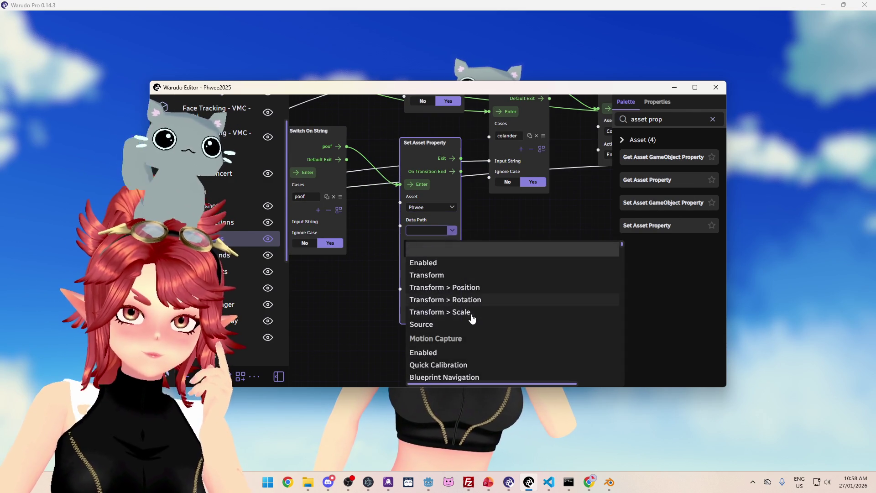
{"action": "scroll", "coordinate": [477, 319], "scroll_direction": "down", "scroll_amount": 1}
{"action": "scroll", "coordinate": [471, 319], "scroll_direction": "down", "scroll_amount": 6}
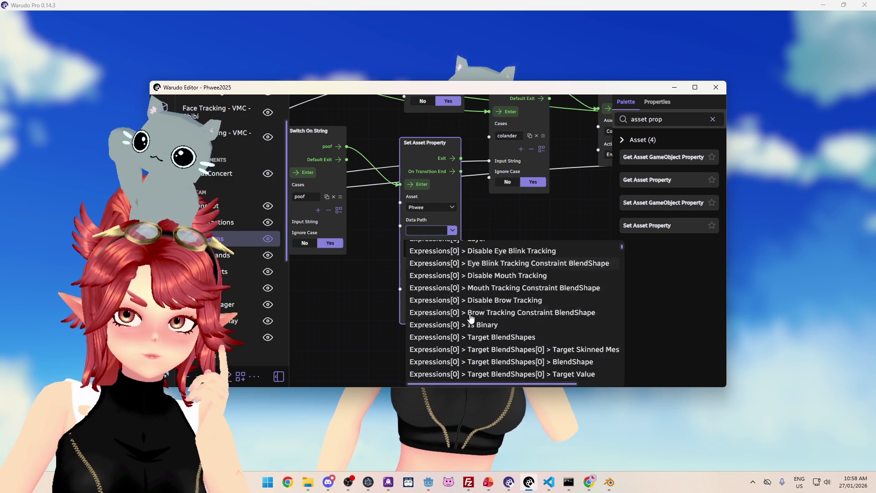
{"action": "scroll", "coordinate": [472, 315], "scroll_direction": "down", "scroll_amount": 10}
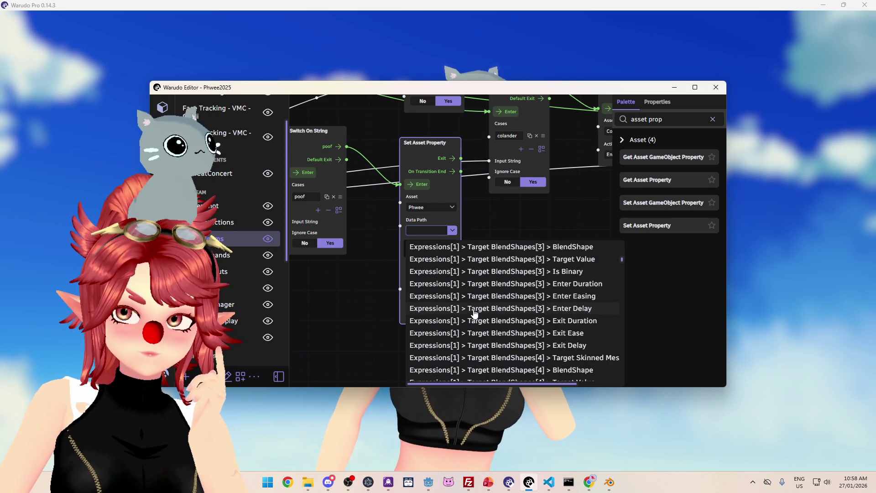
{"action": "scroll", "coordinate": [481, 317], "scroll_direction": "down", "scroll_amount": 10}
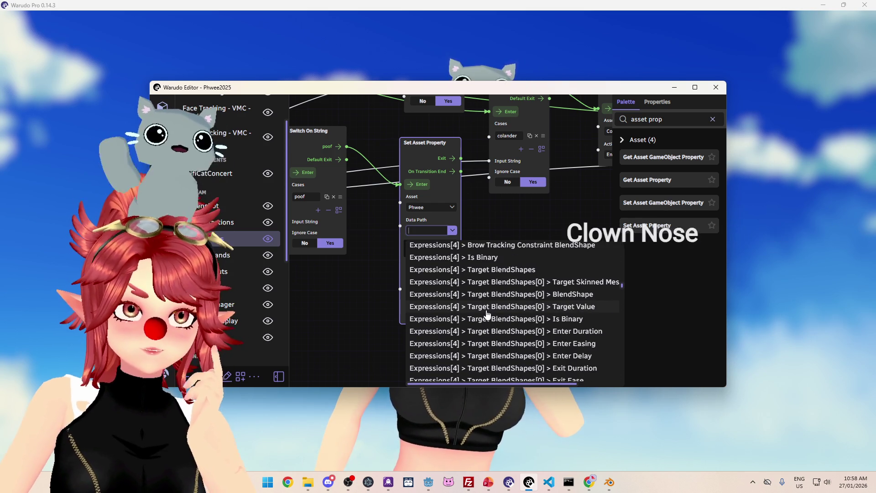
{"action": "scroll", "coordinate": [484, 320], "scroll_direction": "down", "scroll_amount": 10}
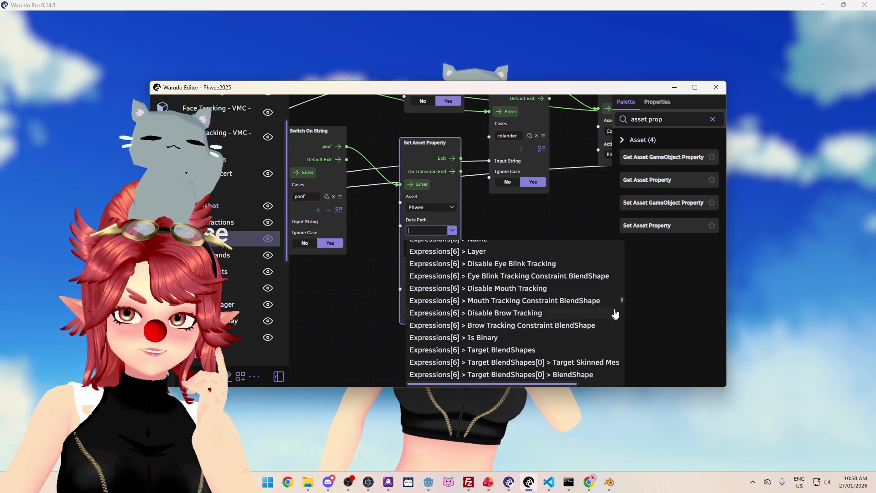
{"action": "left_click_drag", "start_coordinate": [621, 301], "coordinate": [622, 350]}
{"action": "scroll", "coordinate": [489, 332], "scroll_direction": "down", "scroll_amount": 5}
{"action": "scroll", "coordinate": [489, 331], "scroll_direction": "down", "scroll_amount": 10}
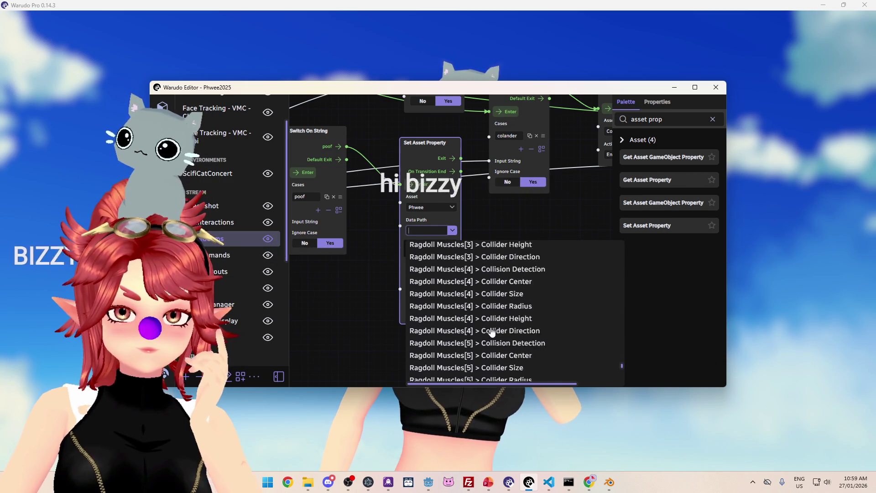
{"action": "scroll", "coordinate": [495, 331], "scroll_direction": "down", "scroll_amount": 5}
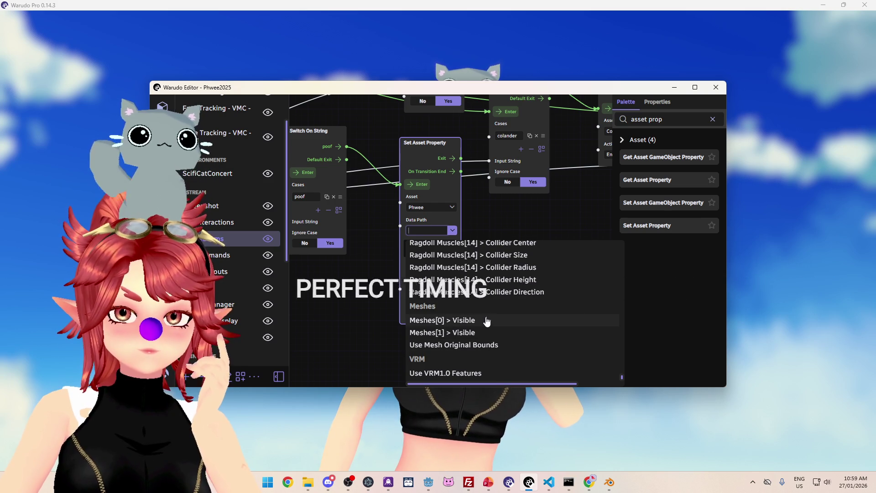
{"action": "scroll", "coordinate": [486, 324], "scroll_direction": "up", "scroll_amount": 20}
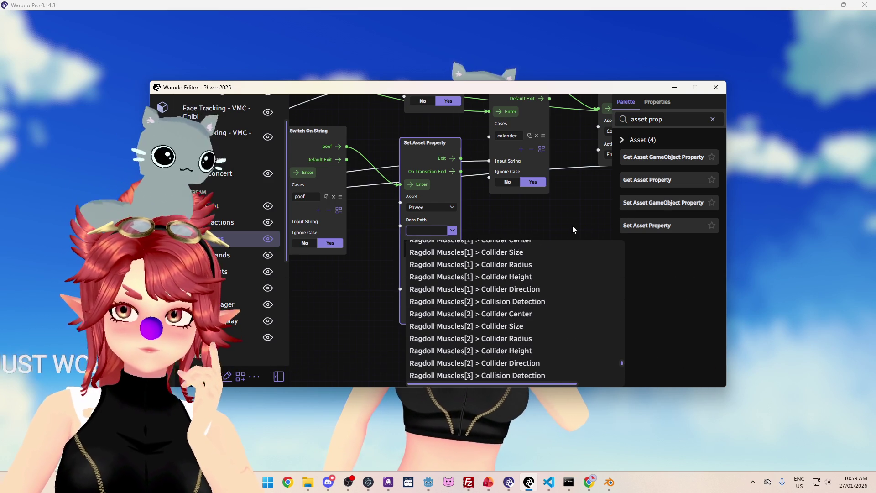
{"action": "left_click", "coordinate": [637, 203]}
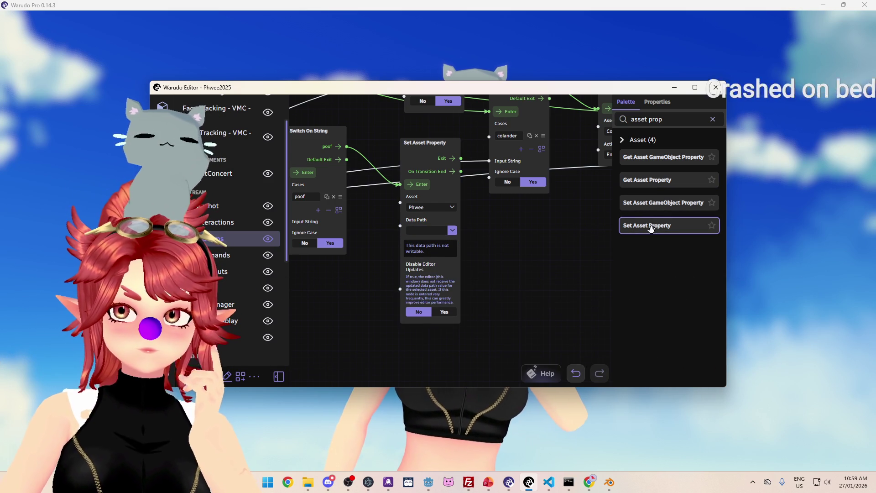
{"action": "mouse_move", "coordinate": [651, 212]}
{"action": "left_mouse_down"}
{"action": "mouse_move", "coordinate": [556, 234]}
{"action": "mouse_move", "coordinate": [532, 228]}
{"action": "left_mouse_up"}
Step: Drop the Set Asset GameObject Property node and set its Asset to Phwee
{"action": "left_click_drag", "start_coordinate": [557, 260], "coordinate": [537, 181]}
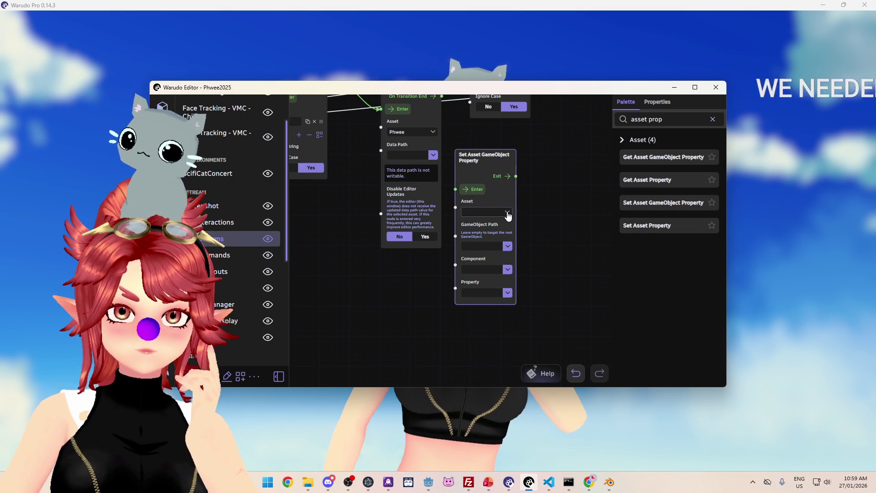
{"action": "left_click", "coordinate": [462, 218]}
{"action": "scroll", "coordinate": [292, 210], "scroll_direction": "down", "scroll_amount": 10}
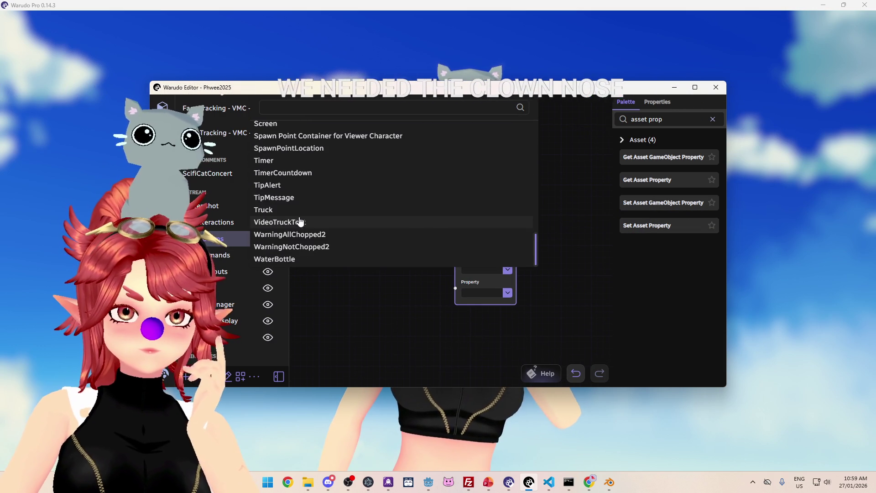
{"action": "scroll", "coordinate": [285, 201], "scroll_direction": "up", "scroll_amount": 3}
{"action": "left_click", "coordinate": [285, 191]}
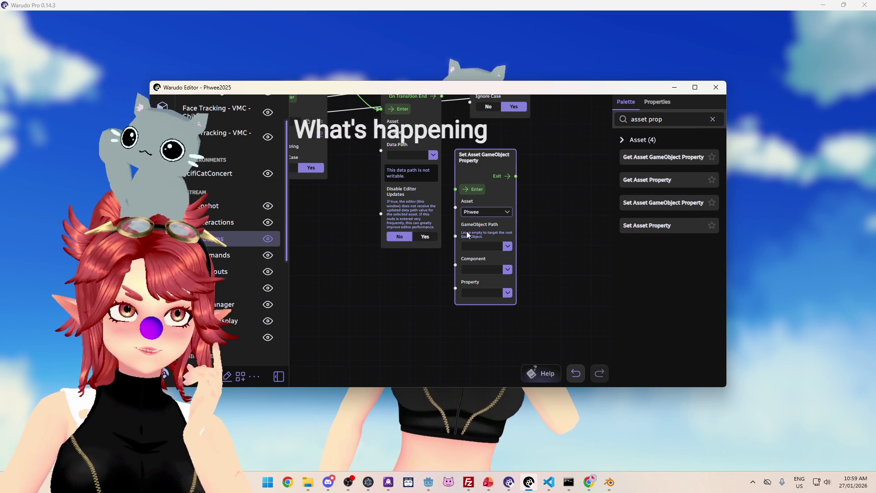
Step: Set the node's GameObject Path to Body
{"action": "left_click", "coordinate": [510, 246]}
{"action": "scroll", "coordinate": [520, 207], "scroll_direction": "down", "scroll_amount": 10}
{"action": "scroll", "coordinate": [520, 208], "scroll_direction": "down", "scroll_amount": 10}
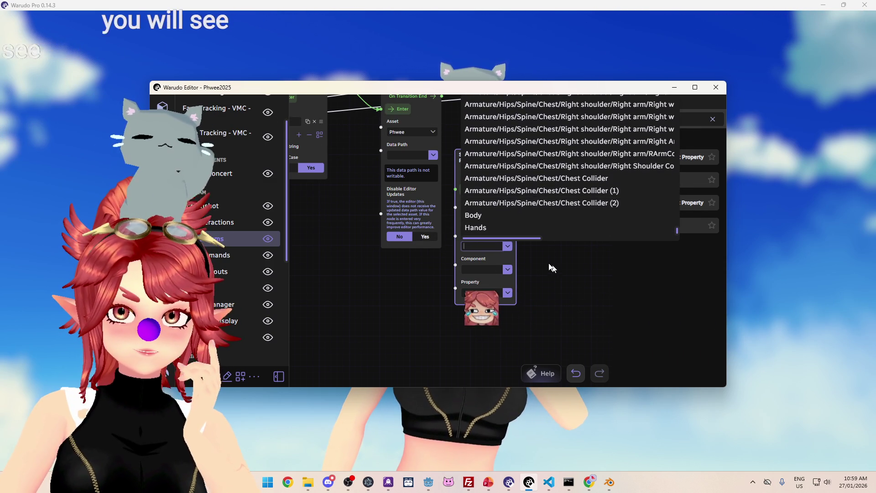
{"action": "left_click", "coordinate": [552, 265]}
{"action": "left_click", "coordinate": [505, 247]}
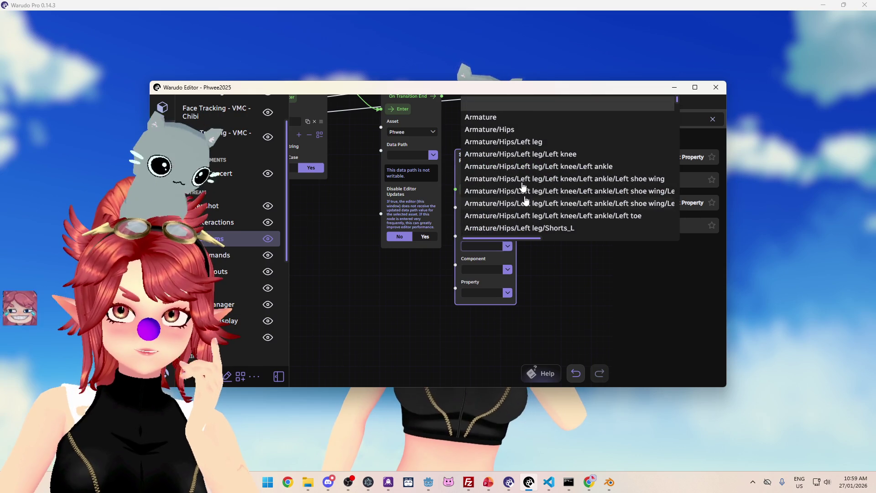
{"action": "scroll", "coordinate": [520, 196], "scroll_direction": "down", "scroll_amount": 15}
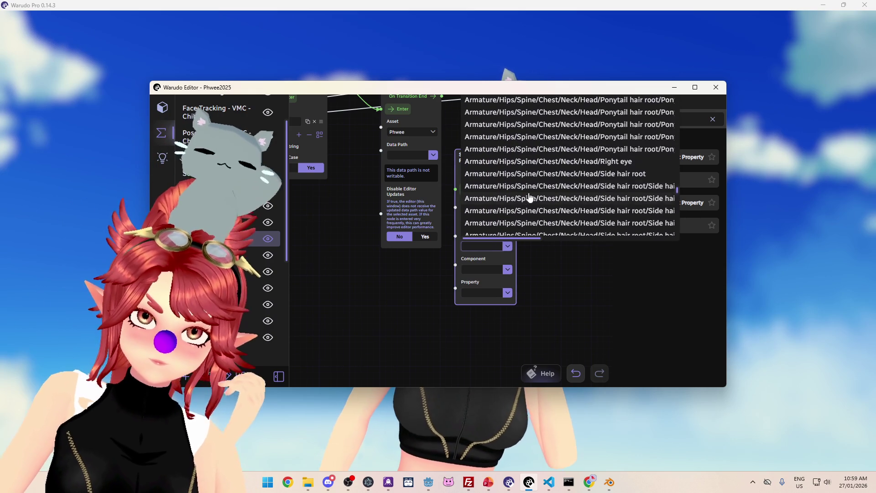
{"action": "scroll", "coordinate": [532, 197], "scroll_direction": "down", "scroll_amount": 5}
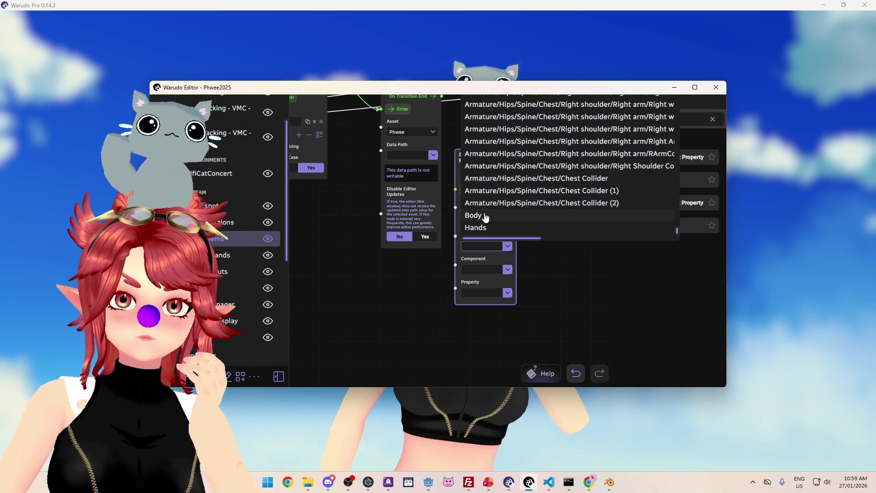
{"action": "left_click", "coordinate": [485, 216]}
Step: Choose Skinned Mesh Renderer as the component, leaving the property unset
{"action": "left_click", "coordinate": [508, 270]}
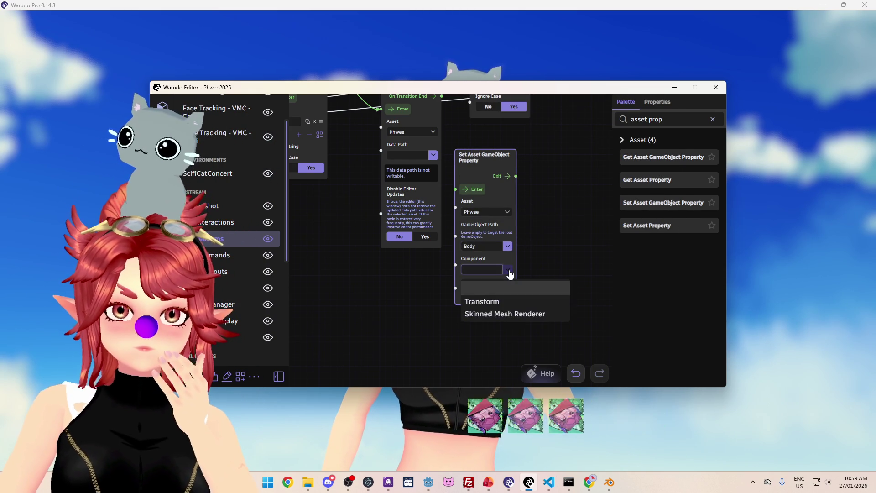
{"action": "left_click", "coordinate": [514, 312]}
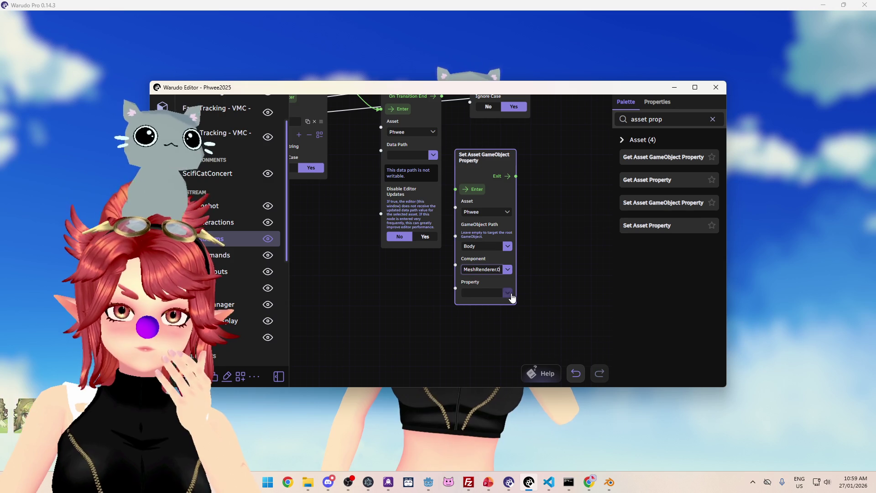
{"action": "left_click", "coordinate": [511, 296]}
{"action": "scroll", "coordinate": [532, 219], "scroll_direction": "down", "scroll_amount": 4}
{"action": "scroll", "coordinate": [531, 219], "scroll_direction": "down", "scroll_amount": 10}
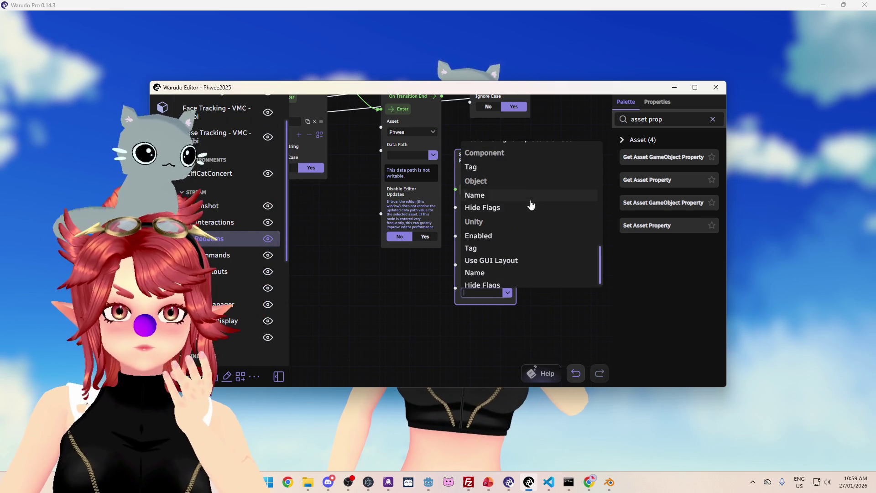
{"action": "scroll", "coordinate": [531, 209], "scroll_direction": "down", "scroll_amount": 1}
{"action": "scroll", "coordinate": [514, 267], "scroll_direction": "up", "scroll_amount": 6}
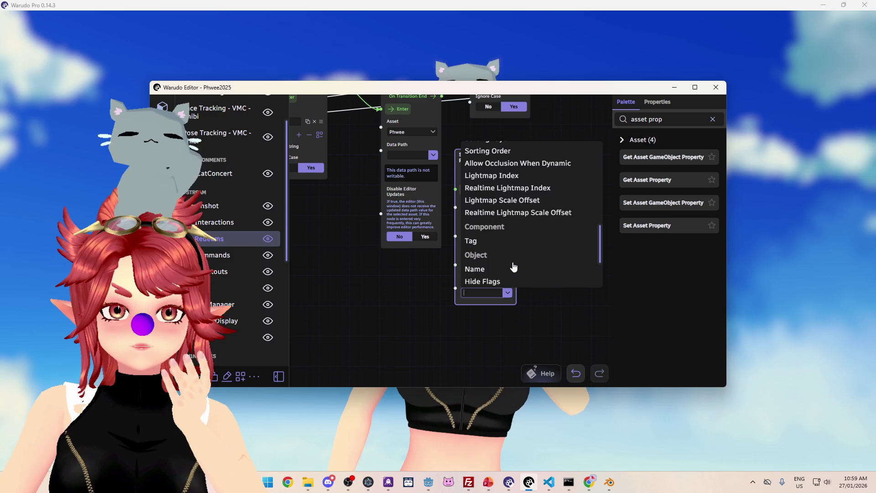
{"action": "scroll", "coordinate": [512, 266], "scroll_direction": "up", "scroll_amount": 2}
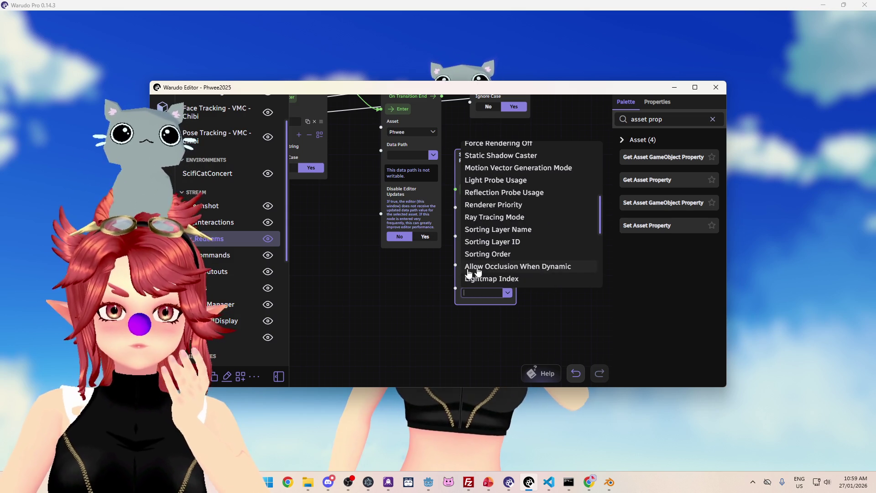
{"action": "left_click", "coordinate": [438, 281]}
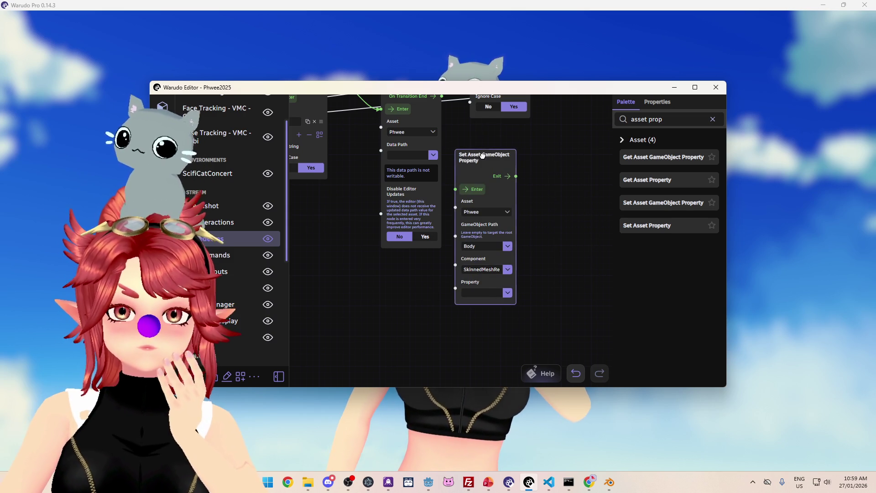
Step: Delete the Set Asset GameObject Property node from the blueprint graph
{"action": "left_click_drag", "start_coordinate": [482, 154], "coordinate": [503, 144]}
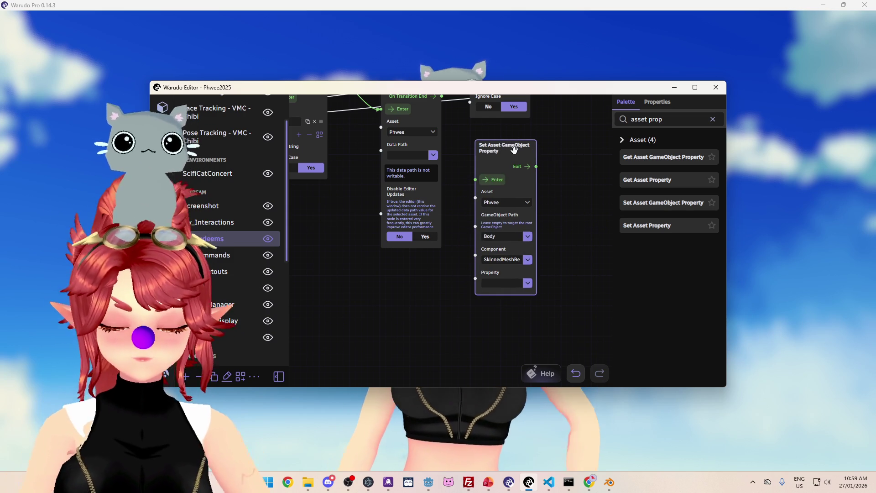
{"action": "key", "text": "Delete"}
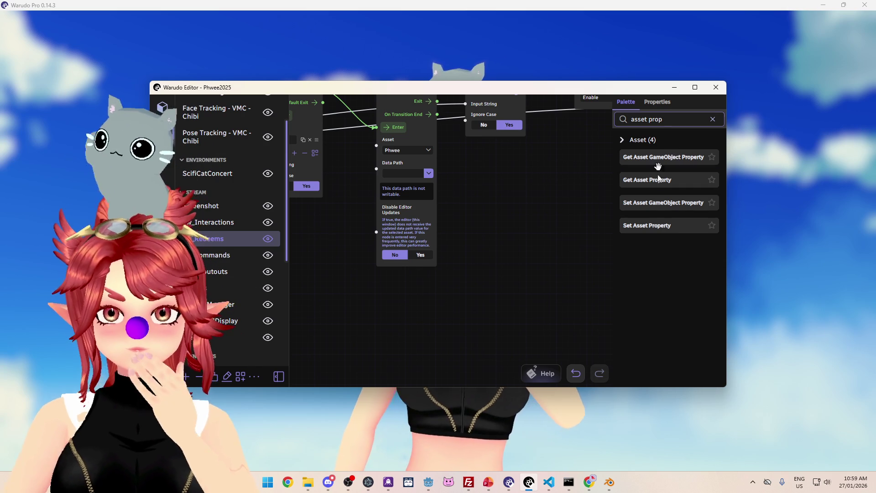
{"action": "left_click_drag", "start_coordinate": [447, 187], "coordinate": [485, 234]}
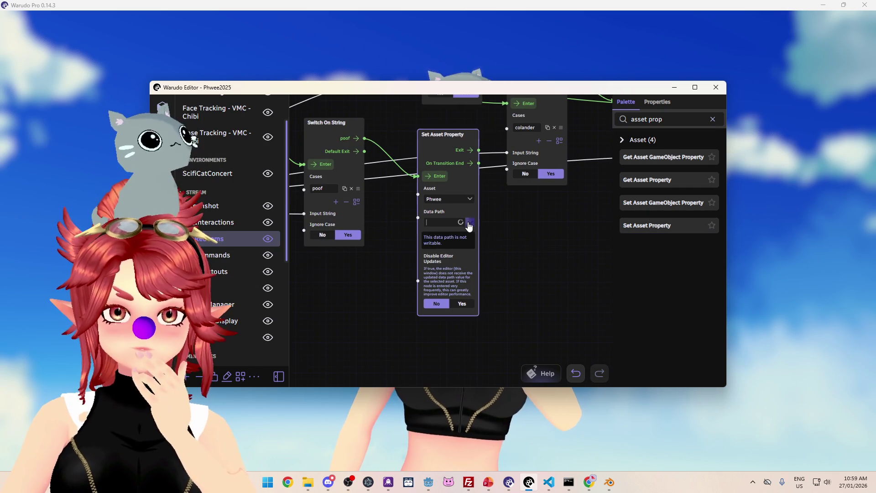
Step: Scroll through Phwee's data paths without choosing one, then minimize the Warudo Editor
{"action": "left_click", "coordinate": [469, 224]}
{"action": "scroll", "coordinate": [476, 292], "scroll_direction": "down", "scroll_amount": 1}
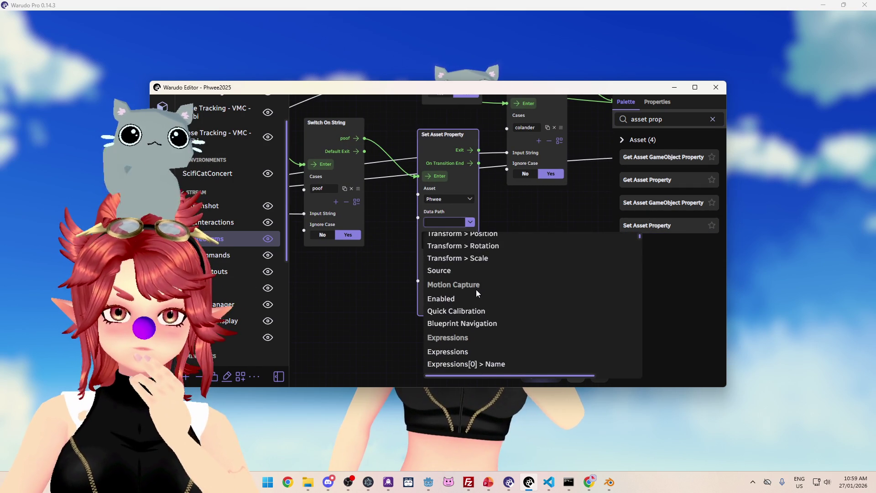
{"action": "scroll", "coordinate": [476, 291], "scroll_direction": "down", "scroll_amount": 1}
{"action": "scroll", "coordinate": [476, 290], "scroll_direction": "down", "scroll_amount": 1}
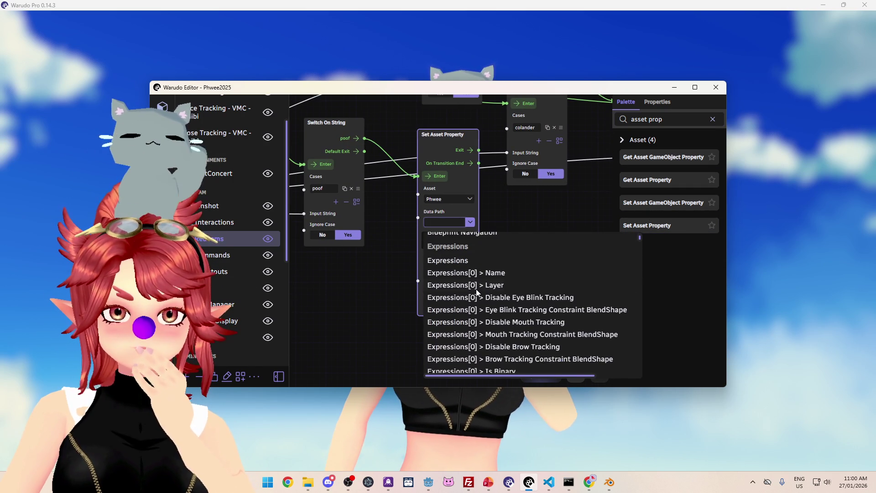
{"action": "scroll", "coordinate": [476, 292], "scroll_direction": "down", "scroll_amount": 10}
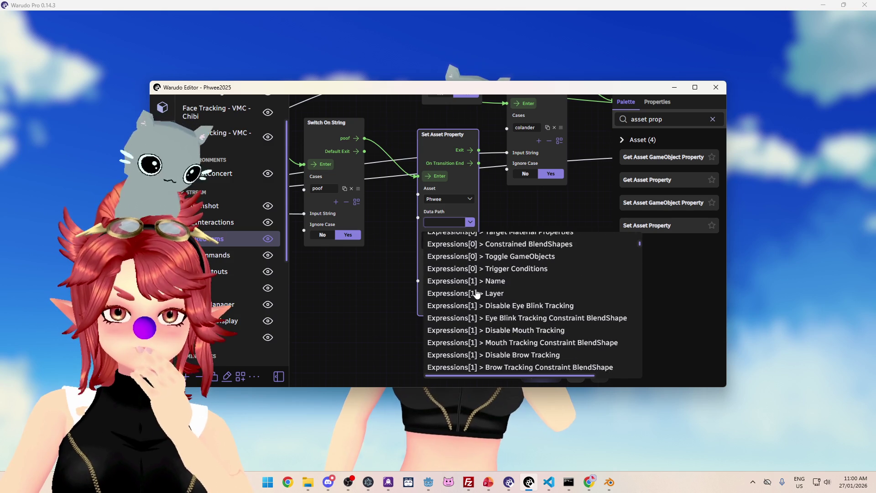
{"action": "scroll", "coordinate": [476, 293], "scroll_direction": "down", "scroll_amount": 15}
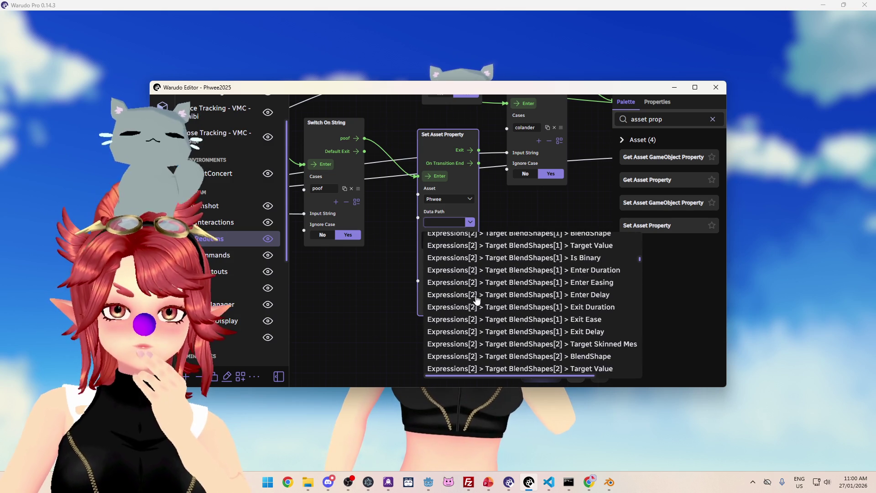
{"action": "scroll", "coordinate": [478, 301], "scroll_direction": "down", "scroll_amount": 15}
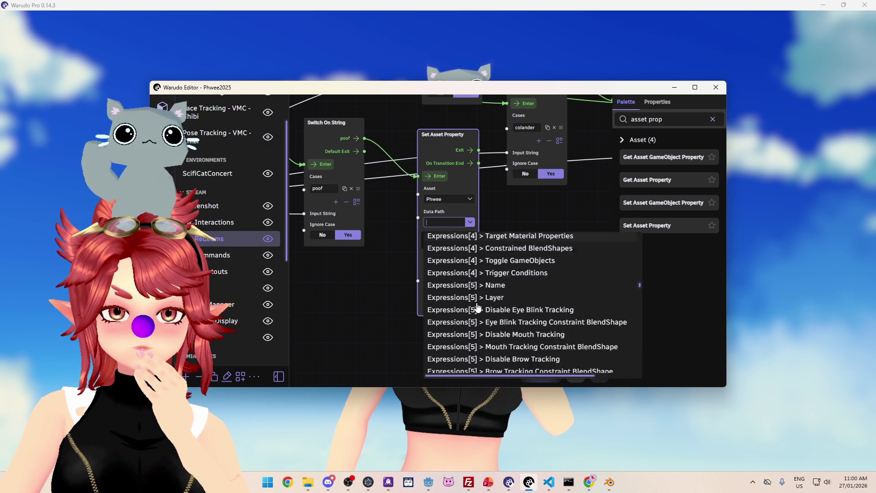
{"action": "scroll", "coordinate": [478, 306], "scroll_direction": "down", "scroll_amount": 15}
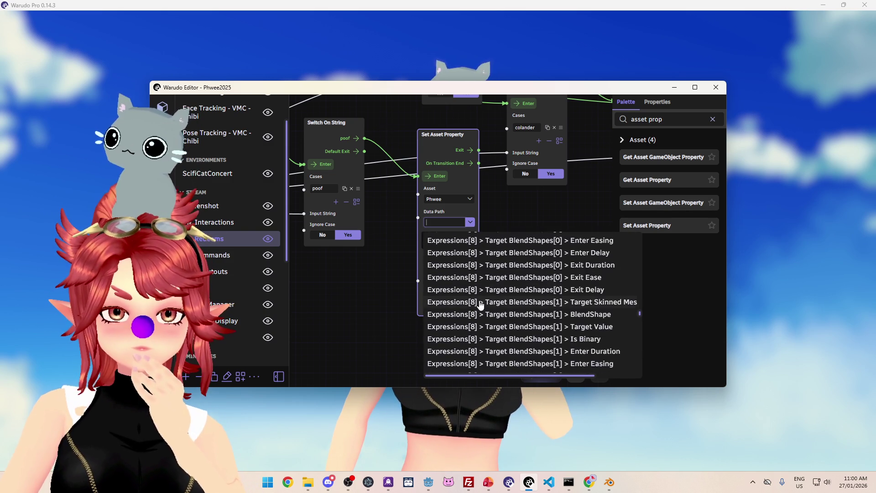
{"action": "scroll", "coordinate": [481, 304], "scroll_direction": "down", "scroll_amount": 15}
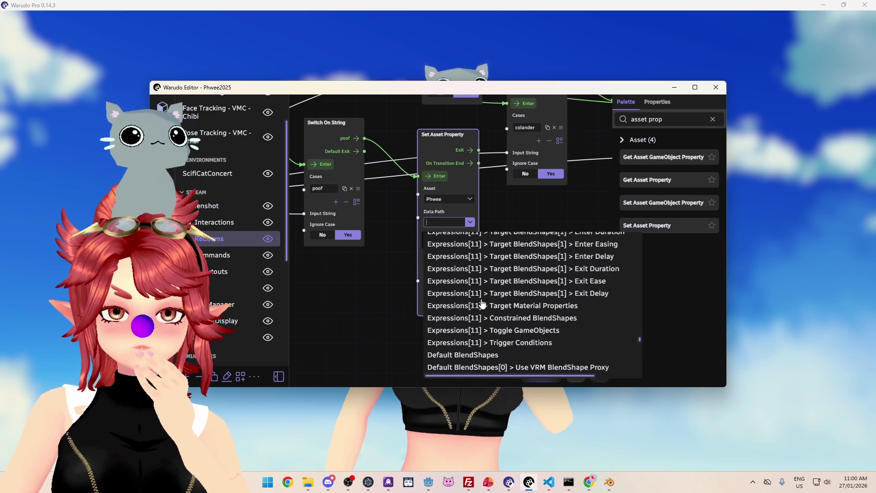
{"action": "scroll", "coordinate": [483, 304], "scroll_direction": "up", "scroll_amount": 5}
{"action": "scroll", "coordinate": [482, 304], "scroll_direction": "down", "scroll_amount": 1}
{"action": "scroll", "coordinate": [482, 303], "scroll_direction": "up", "scroll_amount": 1}
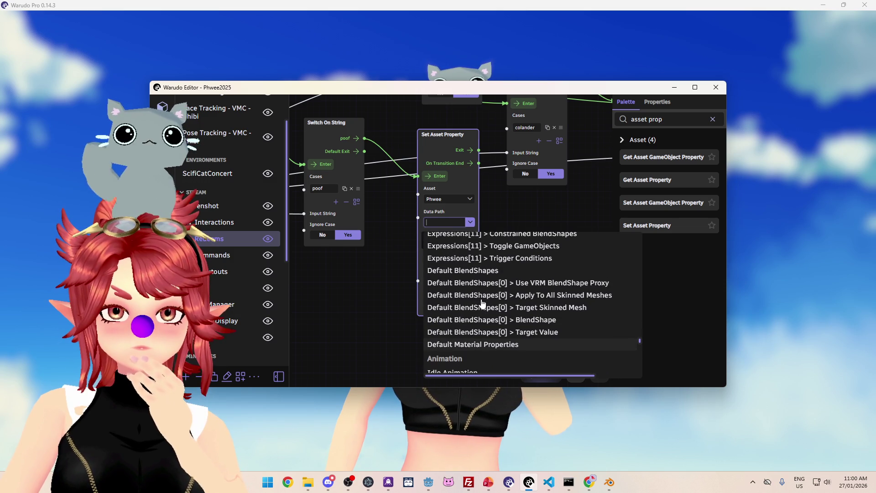
{"action": "scroll", "coordinate": [469, 283], "scroll_direction": "down", "scroll_amount": 5}
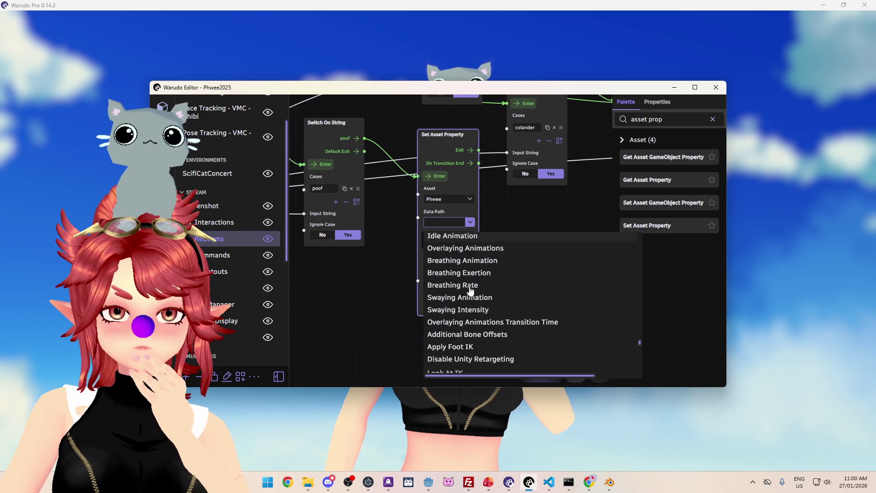
{"action": "scroll", "coordinate": [471, 290], "scroll_direction": "down", "scroll_amount": 5}
{"action": "scroll", "coordinate": [470, 290], "scroll_direction": "down", "scroll_amount": 5}
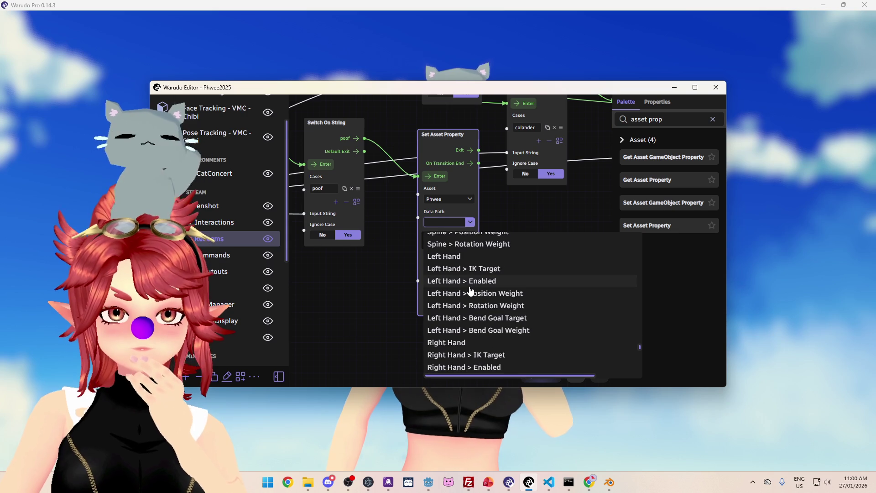
{"action": "scroll", "coordinate": [471, 290], "scroll_direction": "down", "scroll_amount": 10}
{"action": "scroll", "coordinate": [470, 290], "scroll_direction": "down", "scroll_amount": 15}
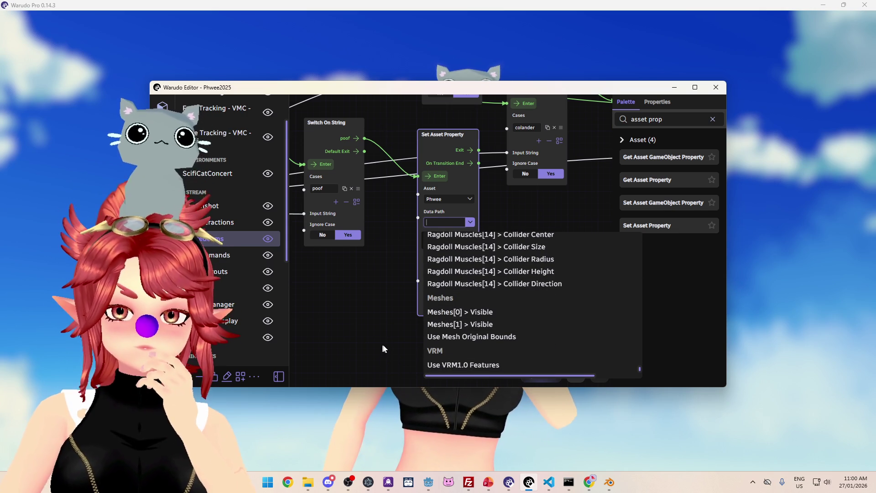
{"action": "left_click", "coordinate": [390, 342]}
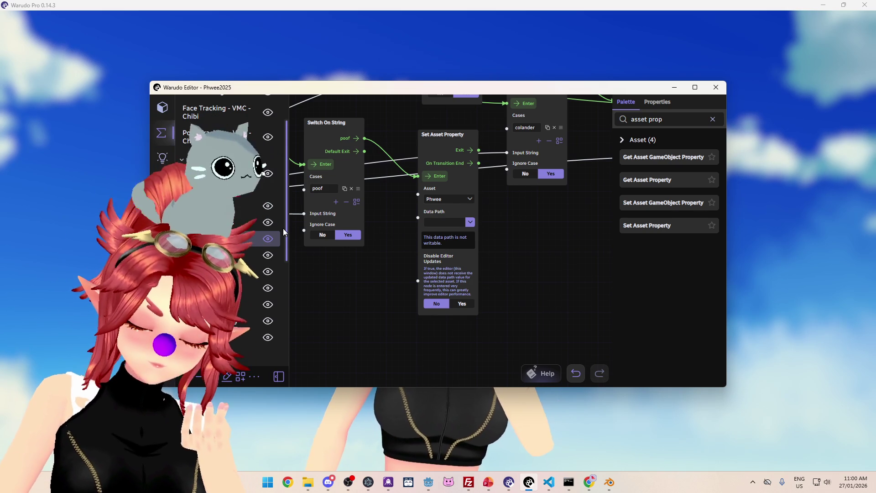
{"action": "left_click", "coordinate": [506, 486]}
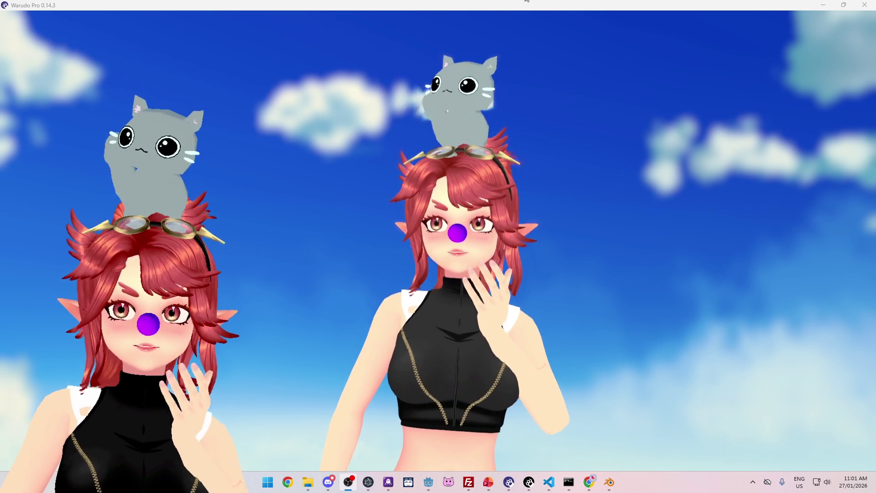
Step: Restore the Warudo Editor and switch the sidebar to the Assets list
{"action": "key", "text": "alt+Tab"}
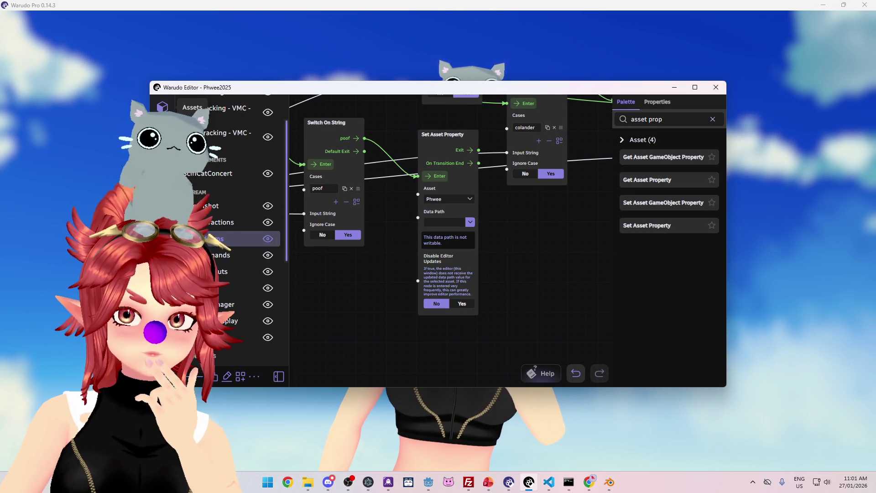
{"action": "left_click", "coordinate": [162, 106]}
Step: Select the Phwee character and add a new element to its Expressions list
{"action": "left_click", "coordinate": [238, 225]}
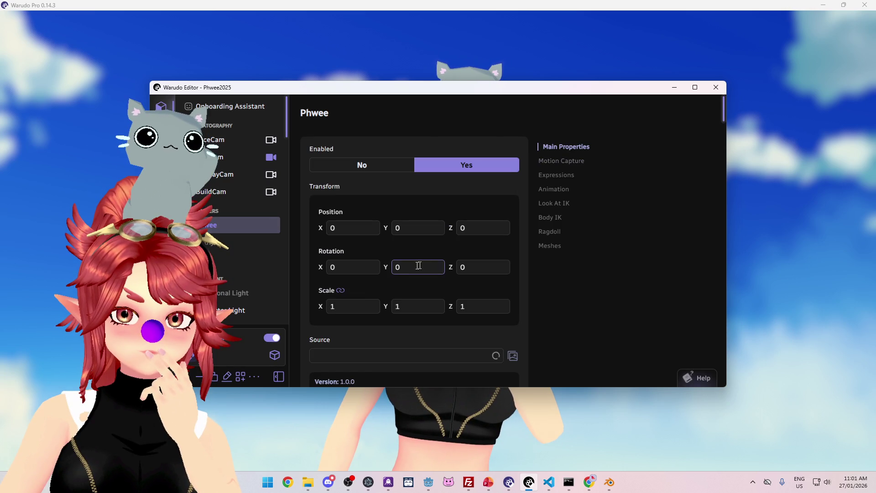
{"action": "scroll", "coordinate": [378, 291], "scroll_direction": "down", "scroll_amount": 8}
{"action": "scroll", "coordinate": [378, 274], "scroll_direction": "down", "scroll_amount": 5}
{"action": "scroll", "coordinate": [368, 241], "scroll_direction": "up", "scroll_amount": 3}
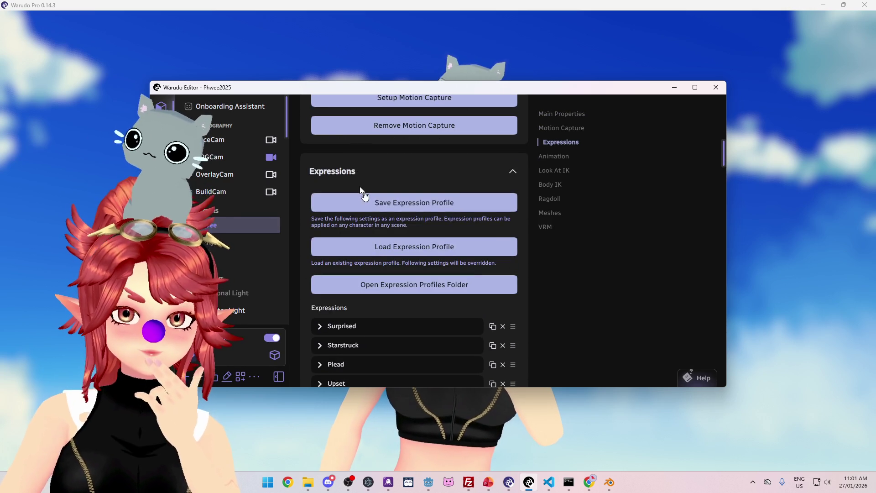
{"action": "scroll", "coordinate": [420, 249], "scroll_direction": "down", "scroll_amount": 7}
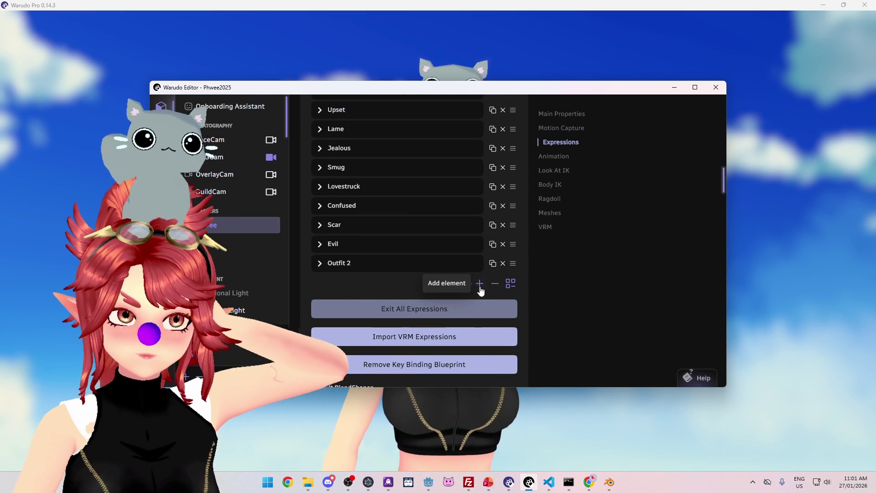
{"action": "left_click", "coordinate": [480, 283]}
Step: Expand the new expression and rename it to Clown
{"action": "left_click", "coordinate": [361, 284]}
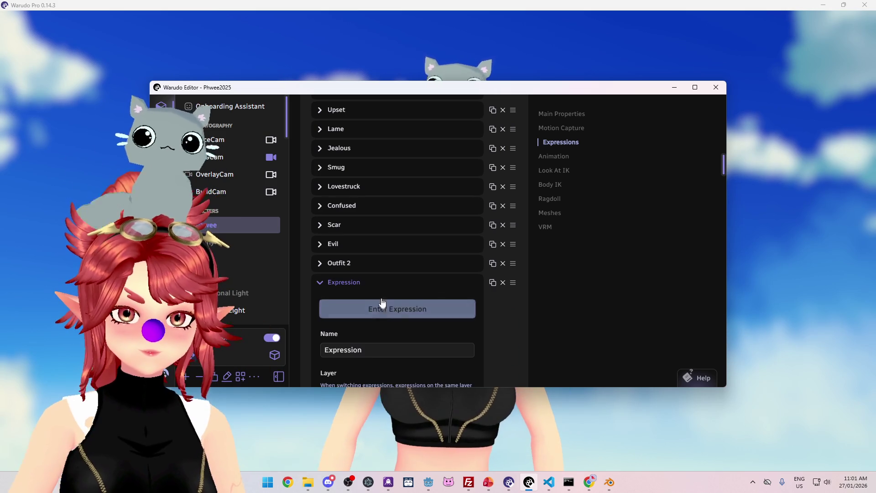
{"action": "scroll", "coordinate": [379, 320], "scroll_direction": "down", "scroll_amount": 1}
{"action": "double_click", "coordinate": [376, 304]}
{"action": "type", "text": "Clown"}
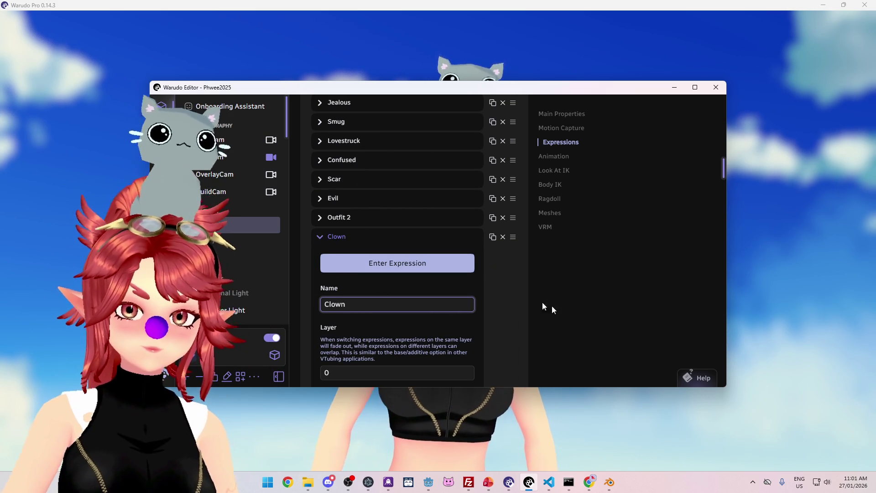
{"action": "left_click", "coordinate": [500, 286]}
{"action": "scroll", "coordinate": [428, 283], "scroll_direction": "down", "scroll_amount": 3}
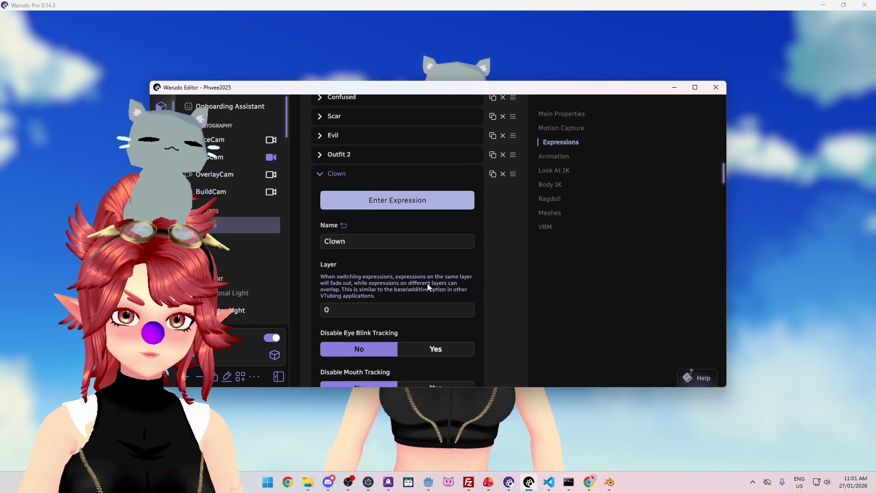
{"action": "scroll", "coordinate": [404, 256], "scroll_direction": "down", "scroll_amount": 5}
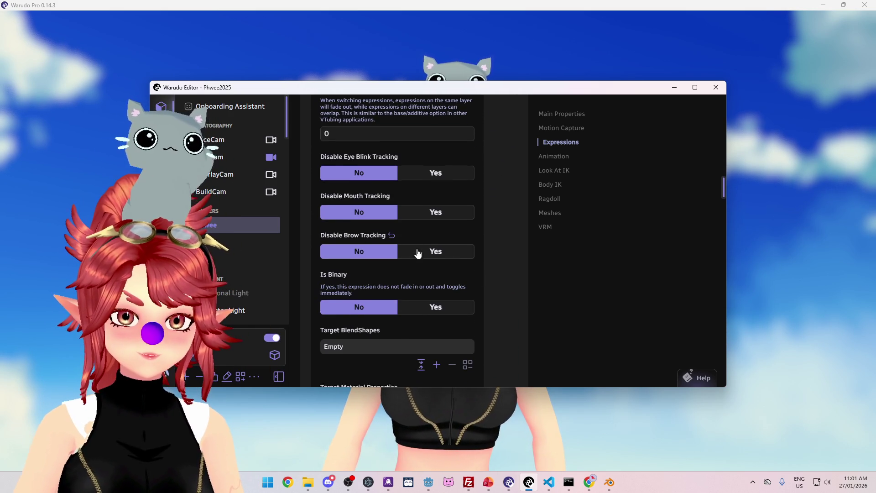
{"action": "scroll", "coordinate": [409, 267], "scroll_direction": "down", "scroll_amount": 1}
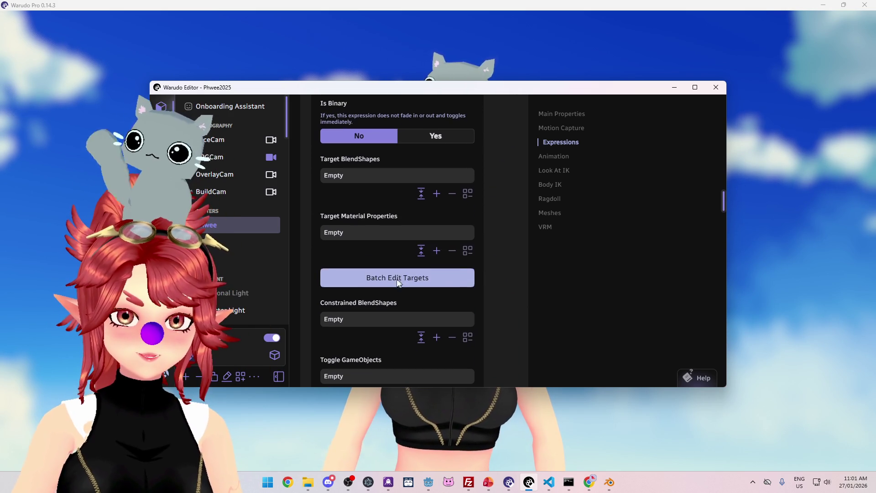
Step: Add a target material property to Clown and set its Material to Phwee Head
{"action": "left_click", "coordinate": [442, 251]}
{"action": "left_click", "coordinate": [349, 233]}
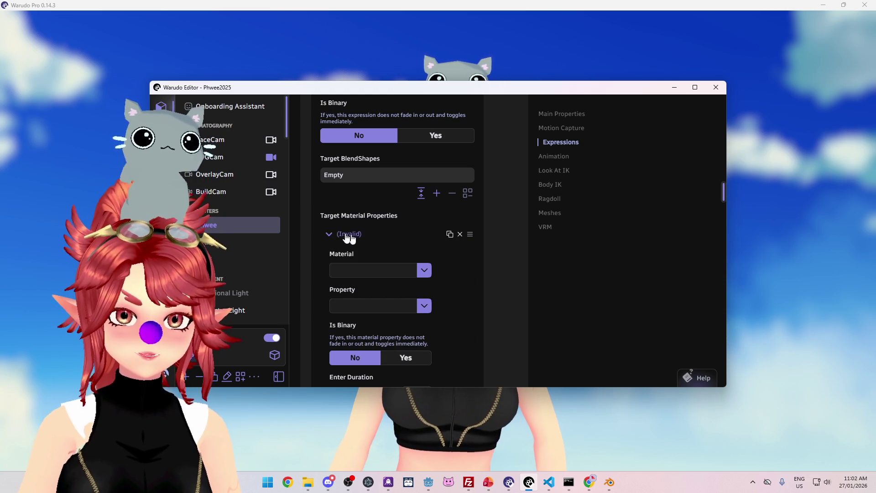
{"action": "left_click", "coordinate": [421, 273]}
{"action": "left_click", "coordinate": [365, 181]}
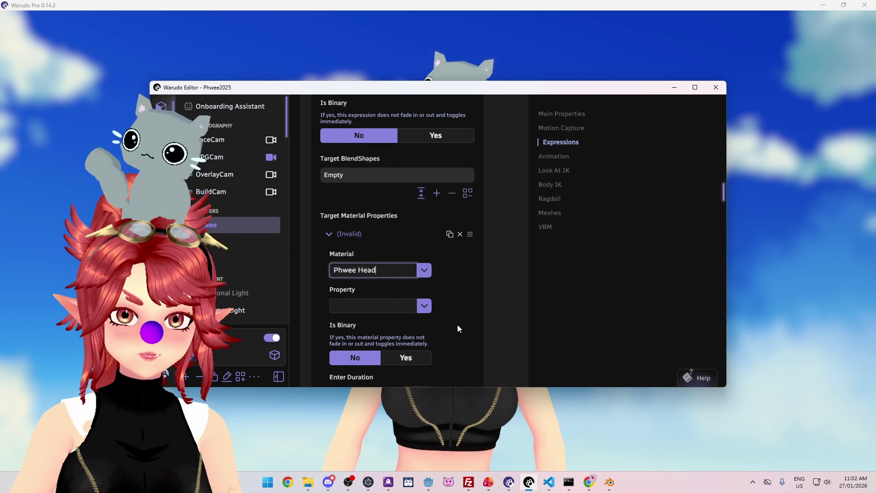
{"action": "scroll", "coordinate": [457, 324], "scroll_direction": "down", "scroll_amount": 2}
Step: Set the material target's Property to _MainTex
{"action": "left_click", "coordinate": [424, 261]}
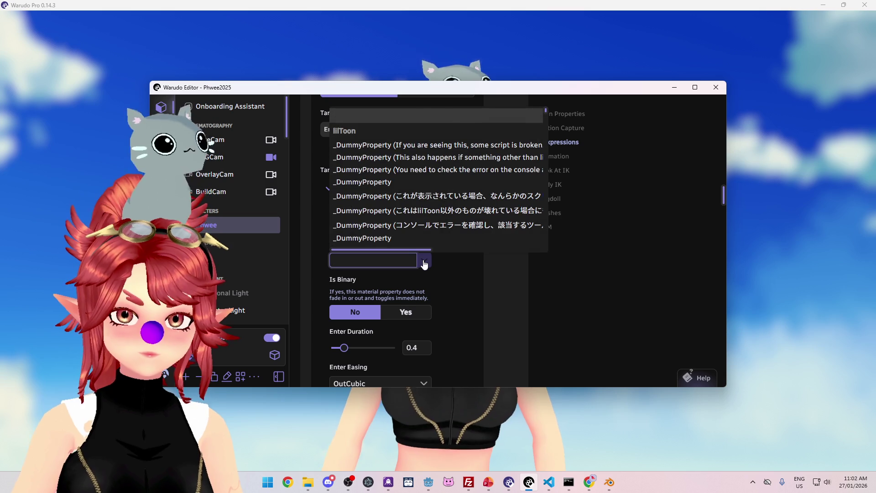
{"action": "type", "text": "te"}
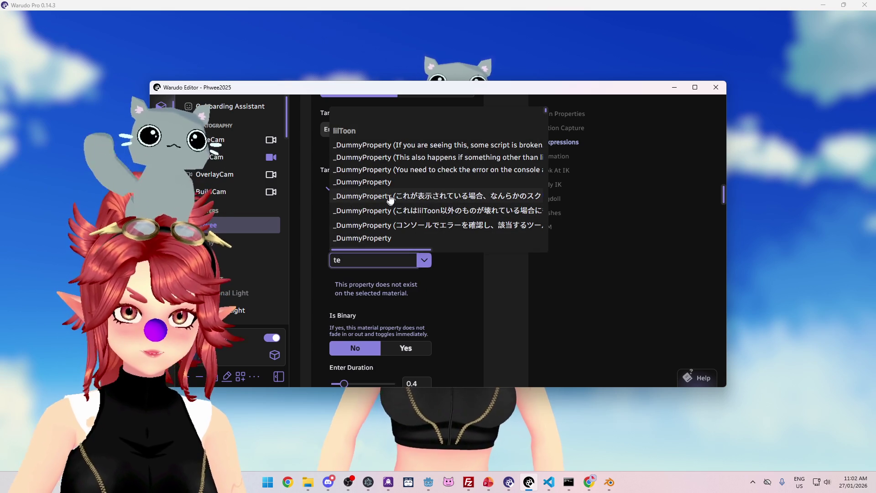
{"action": "key", "text": "Escape"}
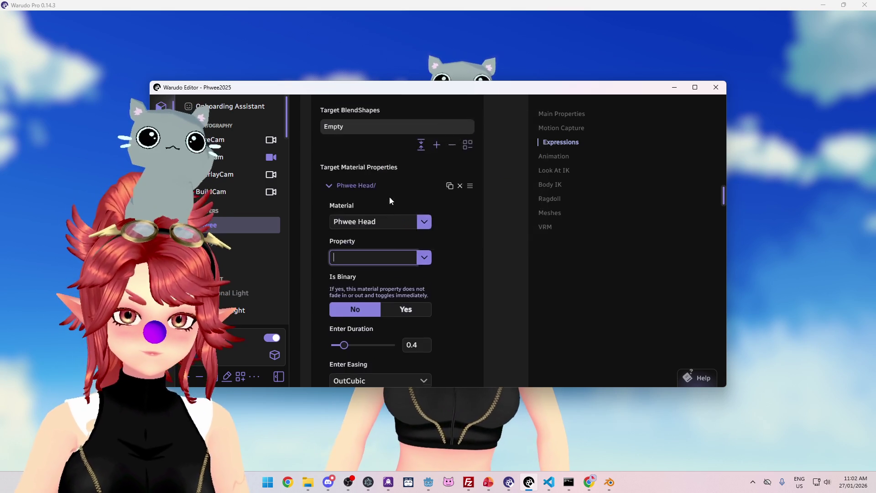
{"action": "scroll", "coordinate": [395, 201], "scroll_direction": "down", "scroll_amount": 5}
{"action": "scroll", "coordinate": [401, 204], "scroll_direction": "up", "scroll_amount": 5}
{"action": "left_click", "coordinate": [419, 264]}
{"action": "scroll", "coordinate": [390, 214], "scroll_direction": "down", "scroll_amount": 10}
{"action": "left_click", "coordinate": [382, 180]}
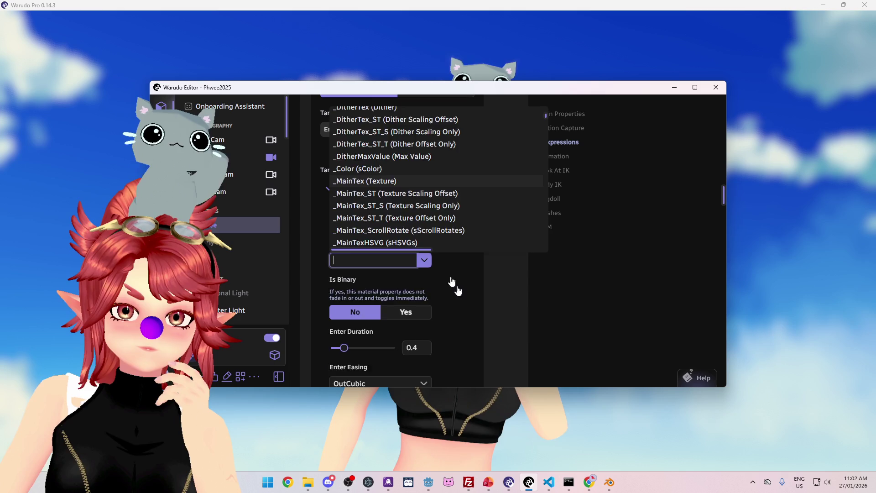
{"action": "scroll", "coordinate": [396, 240], "scroll_direction": "down", "scroll_amount": 3}
{"action": "left_click", "coordinate": [385, 204]}
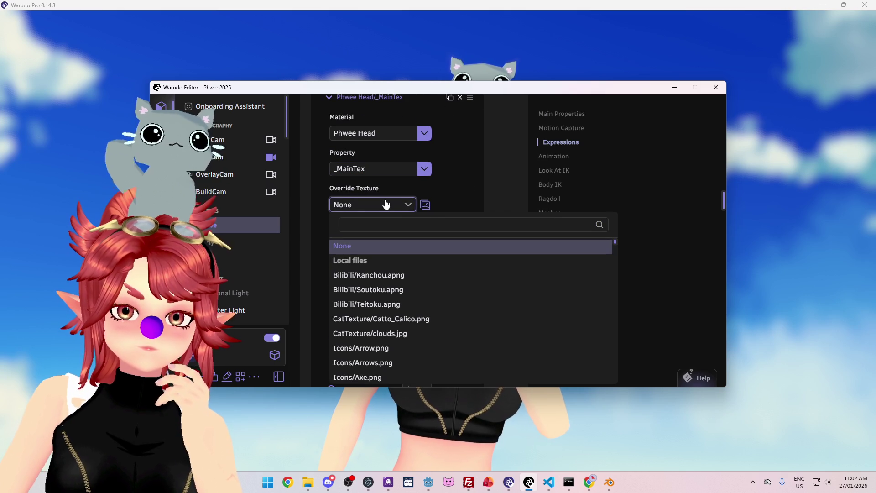
Step: Check the override texture picker, then open the images folder on disk
{"action": "left_click", "coordinate": [425, 204]}
{"action": "left_click", "coordinate": [423, 204]}
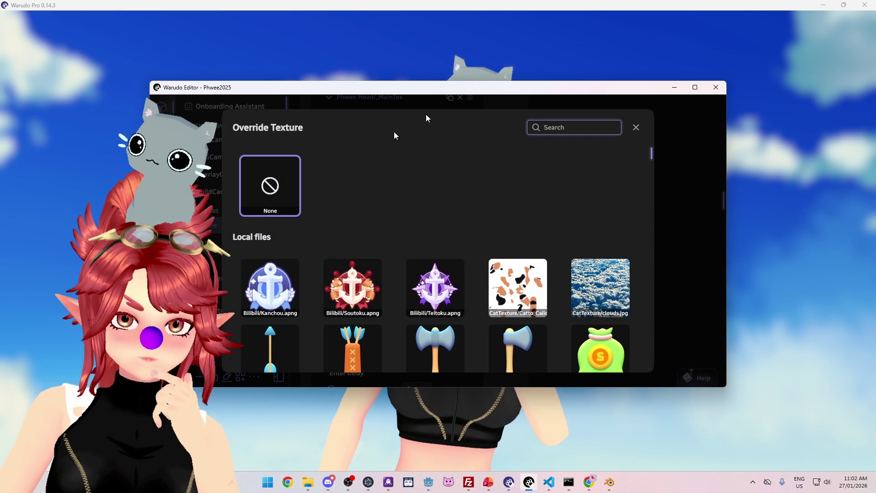
{"action": "scroll", "coordinate": [405, 209], "scroll_direction": "down", "scroll_amount": 3}
{"action": "scroll", "coordinate": [458, 245], "scroll_direction": "up", "scroll_amount": 3}
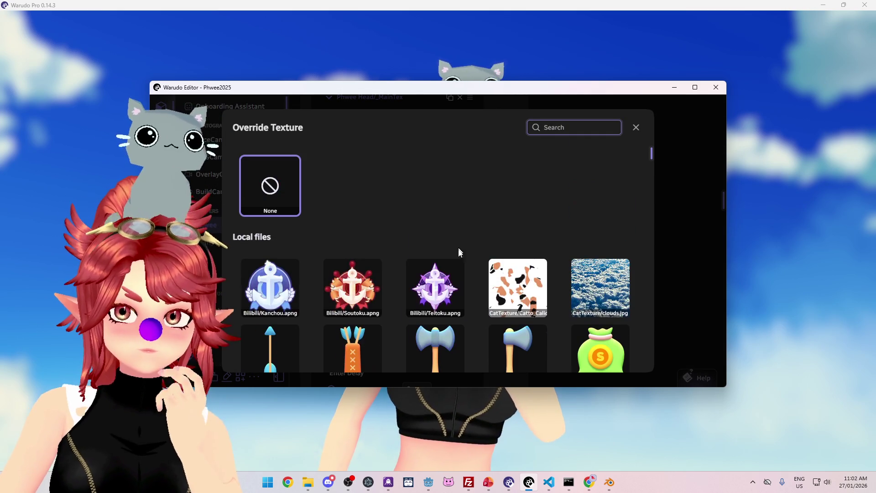
{"action": "left_click", "coordinate": [636, 127]}
{"action": "left_click", "coordinate": [310, 489]}
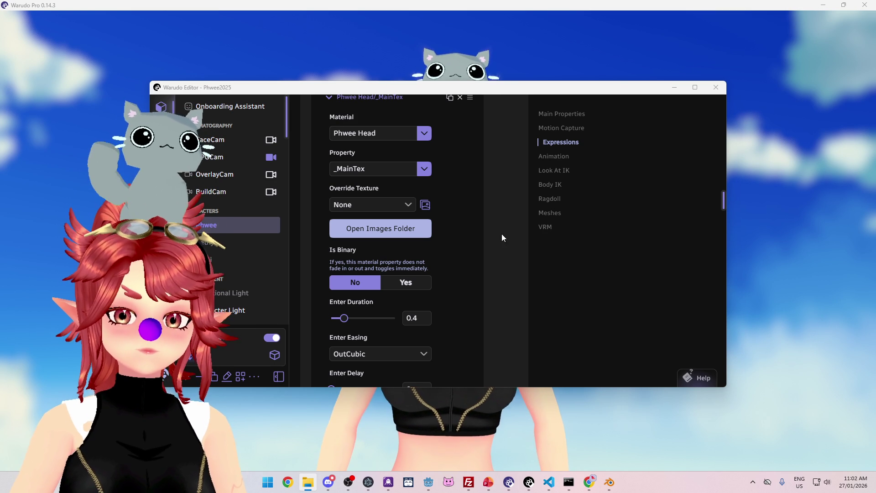
{"action": "left_click", "coordinate": [391, 236]}
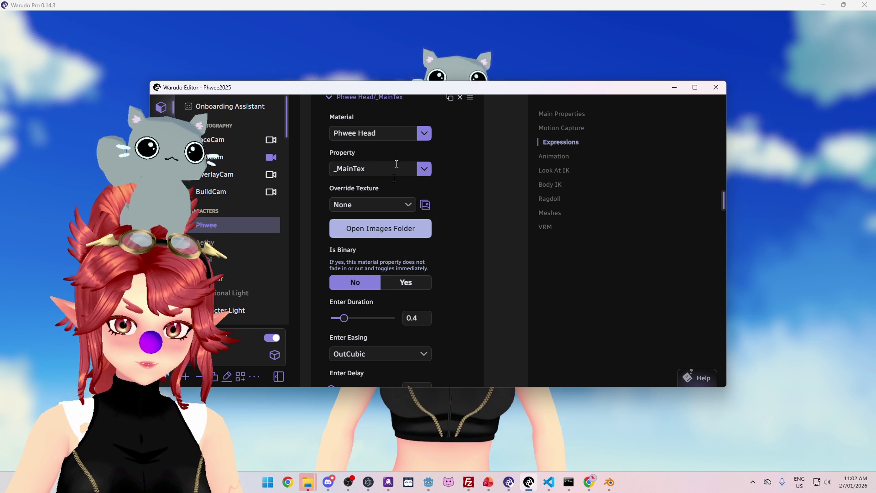
Step: Scroll the Override Texture list down to the Props entries
{"action": "left_click", "coordinate": [389, 206]}
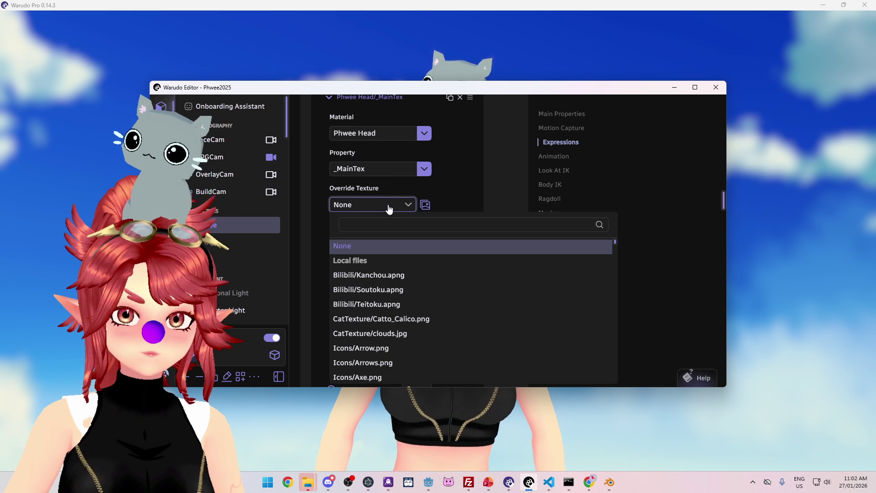
{"action": "left_click", "coordinate": [389, 206]}
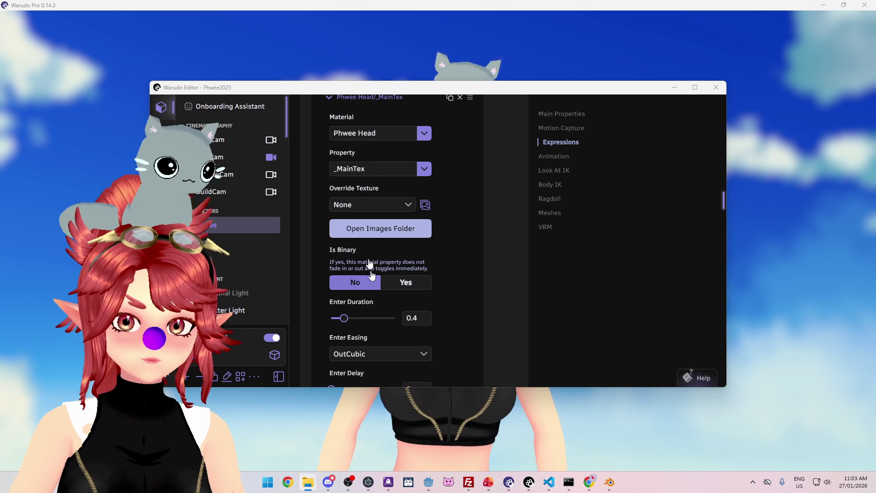
{"action": "left_click", "coordinate": [365, 205]}
{"action": "scroll", "coordinate": [407, 304], "scroll_direction": "down", "scroll_amount": 5}
{"action": "scroll", "coordinate": [407, 304], "scroll_direction": "down", "scroll_amount": 10}
{"action": "scroll", "coordinate": [514, 329], "scroll_direction": "up", "scroll_amount": 10}
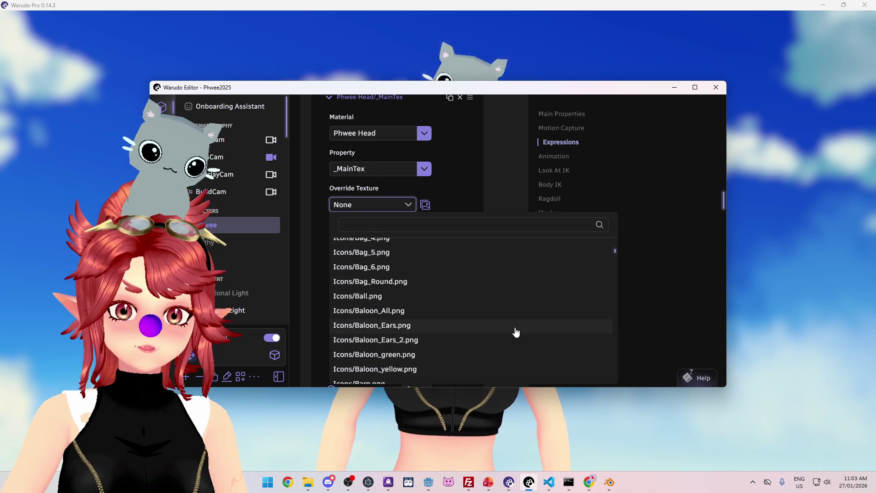
{"action": "scroll", "coordinate": [516, 332], "scroll_direction": "up", "scroll_amount": 5}
{"action": "scroll", "coordinate": [609, 315], "scroll_direction": "down", "scroll_amount": 5}
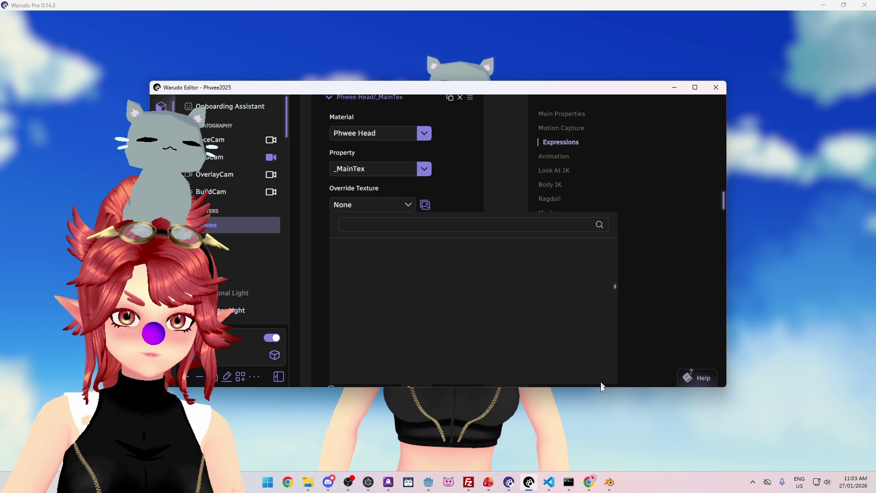
{"action": "scroll", "coordinate": [606, 327], "scroll_direction": "down", "scroll_amount": 15}
{"action": "scroll", "coordinate": [449, 358], "scroll_direction": "up", "scroll_amount": 2}
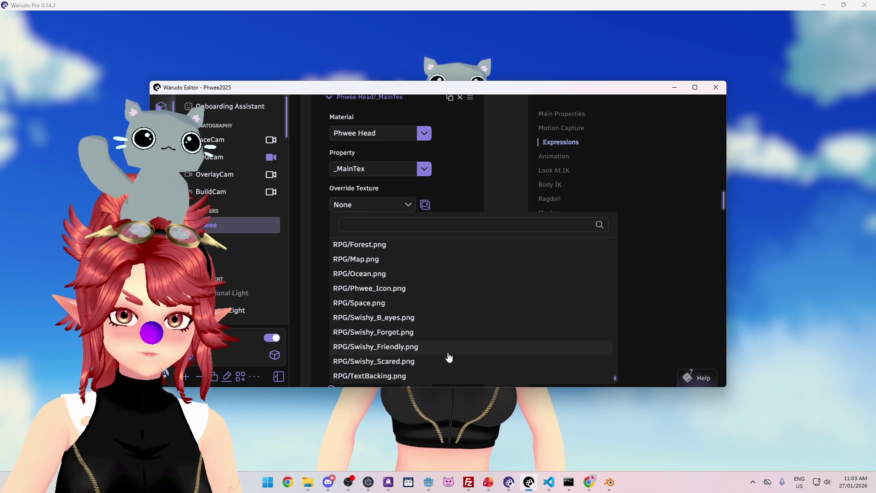
{"action": "scroll", "coordinate": [495, 360], "scroll_direction": "down", "scroll_amount": 1}
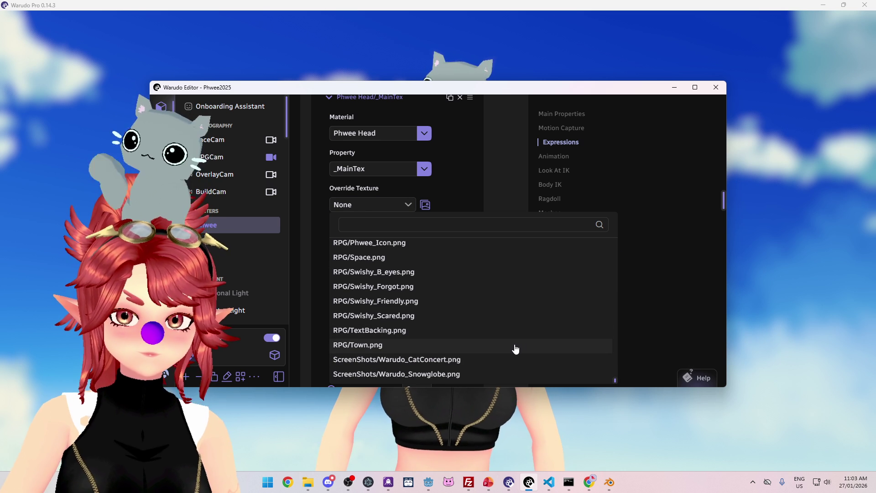
{"action": "scroll", "coordinate": [518, 348], "scroll_direction": "up", "scroll_amount": 10}
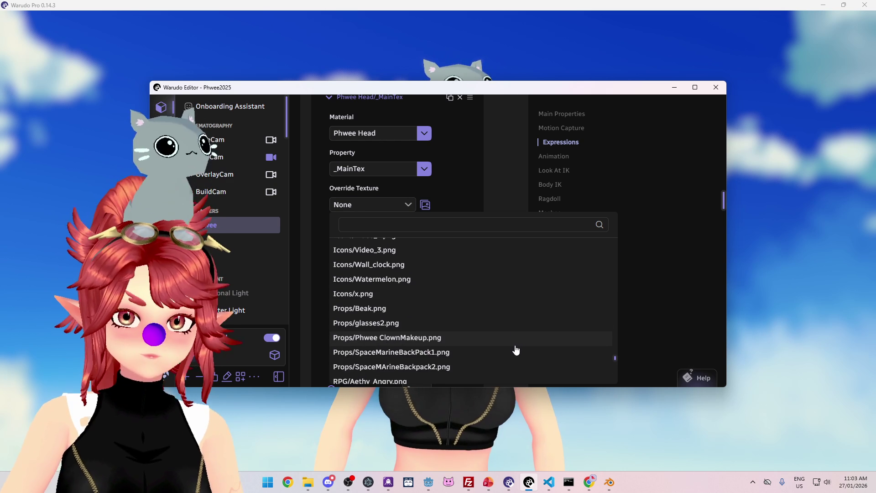
{"action": "scroll", "coordinate": [516, 338], "scroll_direction": "down", "scroll_amount": 1}
Step: Set Override Texture to Props/Phwee ClownMakeup.png and Is Binary to Yes
{"action": "left_click", "coordinate": [419, 292]}
{"action": "mouse_move", "coordinate": [454, 87]}
{"action": "left_mouse_down"}
{"action": "mouse_move", "coordinate": [490, 133]}
{"action": "mouse_move", "coordinate": [518, 317]}
{"action": "mouse_move", "coordinate": [523, 77]}
{"action": "mouse_move", "coordinate": [470, 71]}
{"action": "left_mouse_up"}
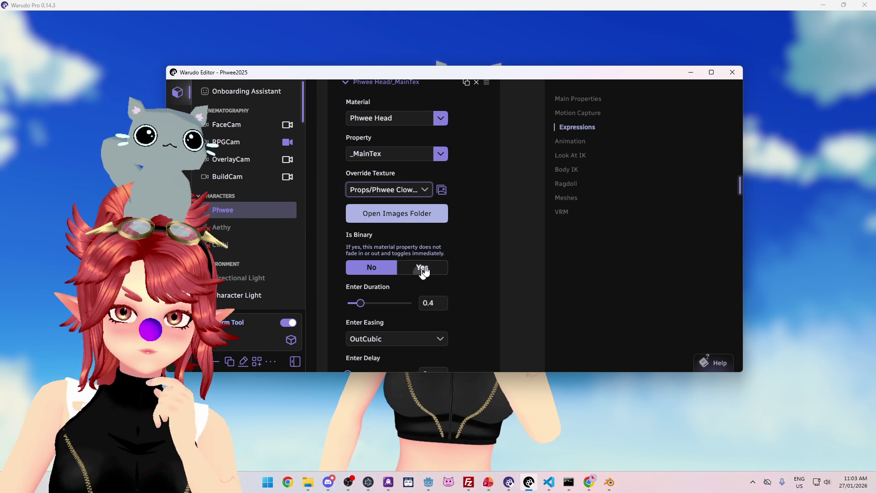
{"action": "left_click", "coordinate": [421, 269]}
{"action": "scroll", "coordinate": [469, 264], "scroll_direction": "down", "scroll_amount": 3}
{"action": "scroll", "coordinate": [415, 254], "scroll_direction": "up", "scroll_amount": 10}
{"action": "mouse_move", "coordinate": [457, 73]}
{"action": "left_mouse_down"}
{"action": "mouse_move", "coordinate": [449, 256]}
{"action": "mouse_move", "coordinate": [472, 164]}
{"action": "mouse_move", "coordinate": [467, 90]}
{"action": "left_mouse_up"}
{"action": "scroll", "coordinate": [449, 274], "scroll_direction": "up", "scroll_amount": 7}
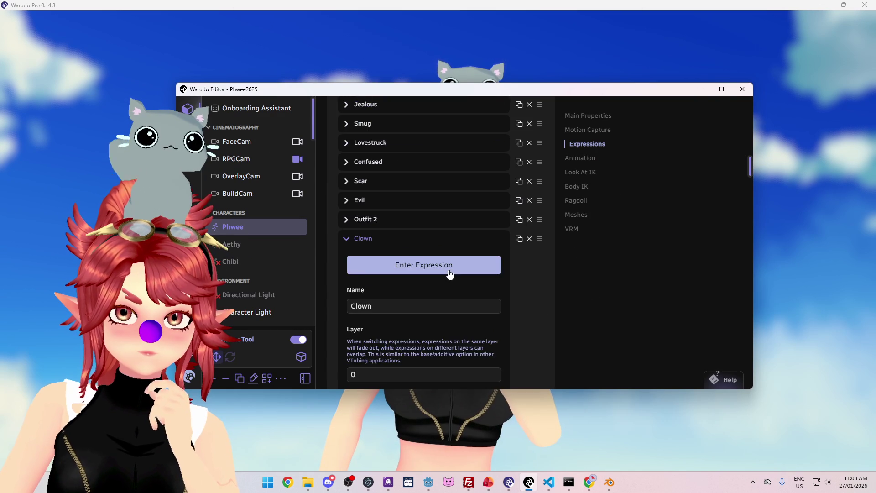
{"action": "scroll", "coordinate": [442, 284], "scroll_direction": "down", "scroll_amount": 15}
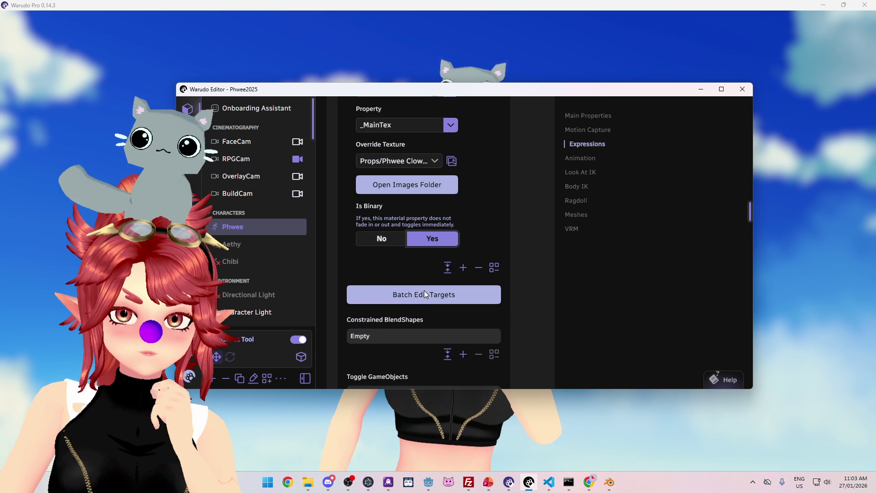
{"action": "scroll", "coordinate": [445, 306], "scroll_direction": "down", "scroll_amount": 8}
{"action": "scroll", "coordinate": [445, 307], "scroll_direction": "up", "scroll_amount": 6}
Step: Preview the Clown expression live on Phwee, then exit it
{"action": "key", "text": "alt+Tab"}
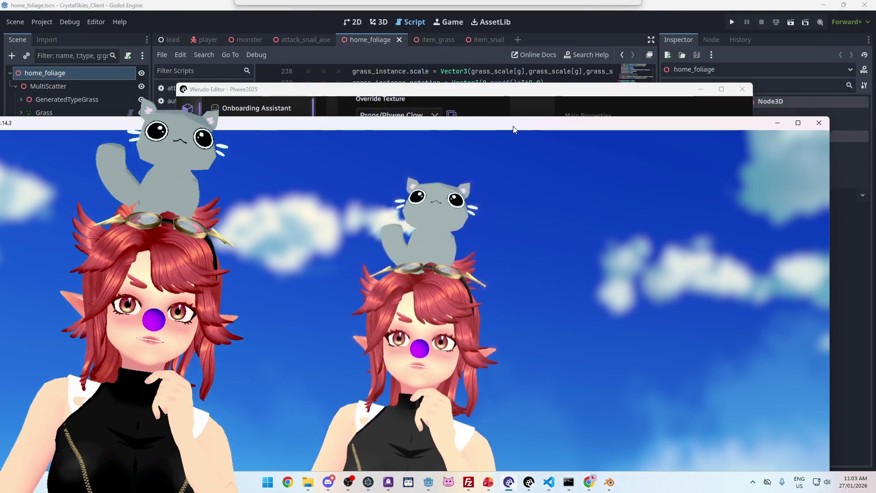
{"action": "mouse_move", "coordinate": [513, 126]}
{"action": "left_mouse_down"}
{"action": "mouse_move", "coordinate": [523, 96]}
{"action": "mouse_move", "coordinate": [534, 185]}
{"action": "left_mouse_up"}
{"action": "left_click", "coordinate": [528, 482]}
{"action": "scroll", "coordinate": [417, 257], "scroll_direction": "up", "scroll_amount": 10}
{"action": "left_click", "coordinate": [757, 338]}
{"action": "scroll", "coordinate": [385, 330], "scroll_direction": "up", "scroll_amount": 5}
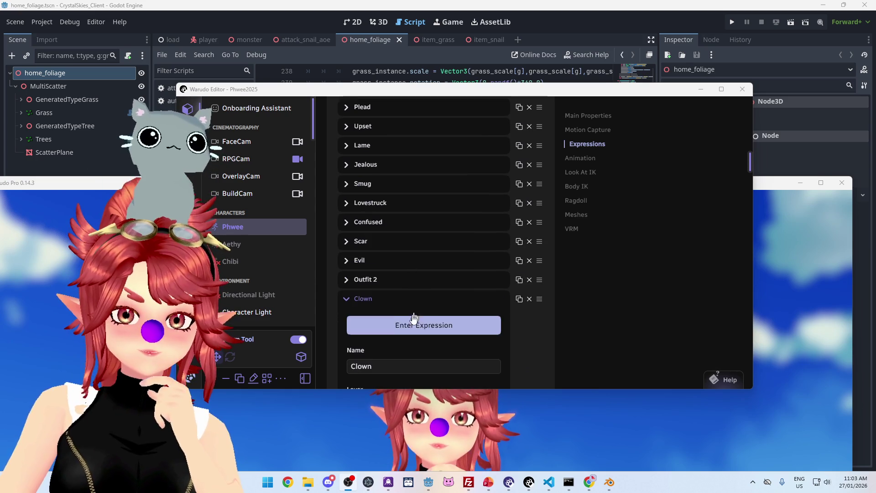
{"action": "left_click", "coordinate": [413, 319]}
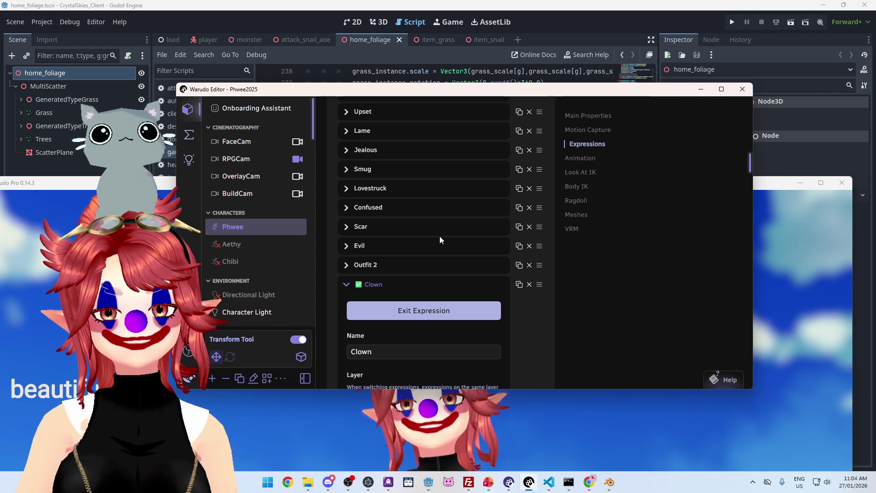
{"action": "left_click", "coordinate": [372, 319]}
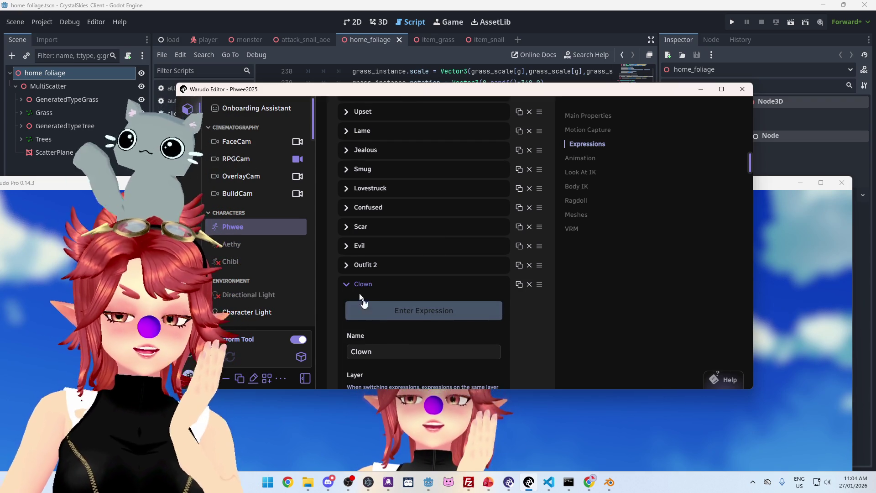
Step: Collapse the Clown expression entry and switch to the Blueprints node graph
{"action": "left_click", "coordinate": [346, 284]}
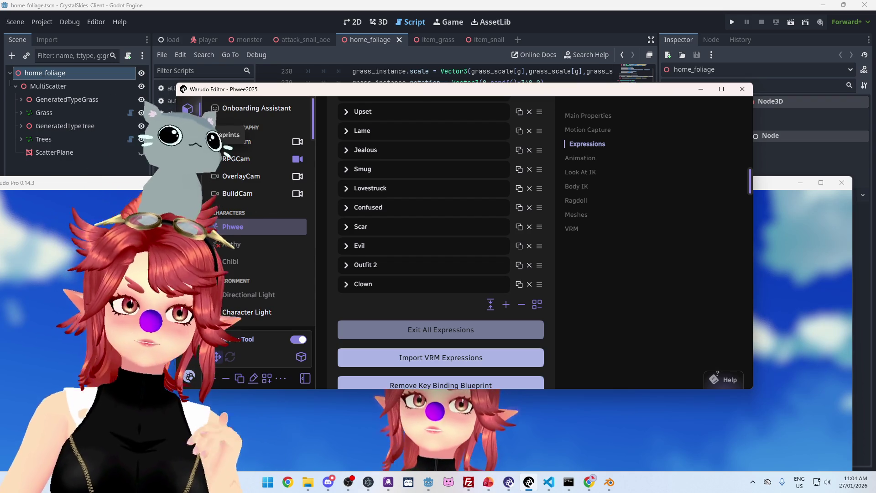
{"action": "left_click", "coordinate": [190, 134]}
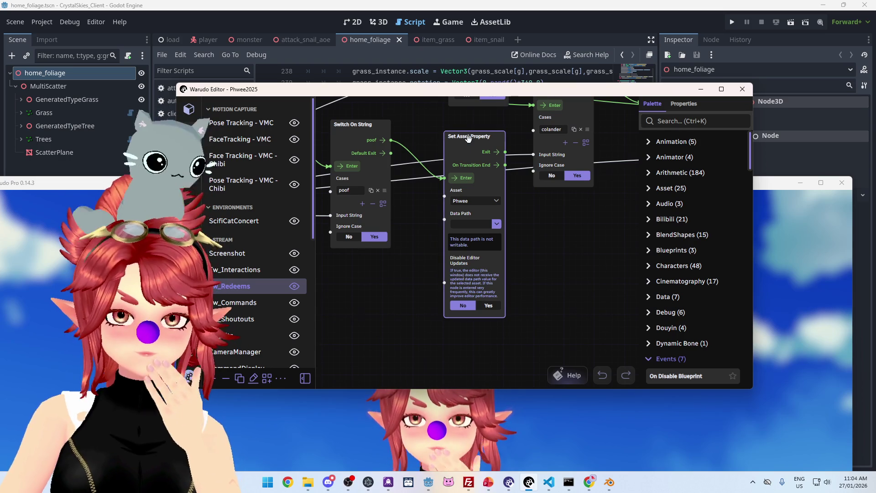
Step: Delete the Set Asset Property node, search the palette for 'exp', then return to Godot
{"action": "key", "text": "Delete"}
{"action": "left_click", "coordinate": [678, 120]}
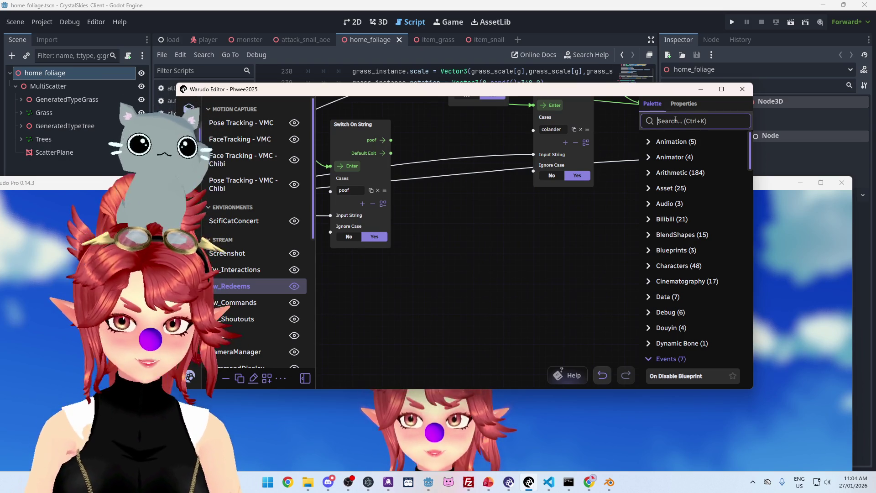
{"action": "type", "text": "exp"}
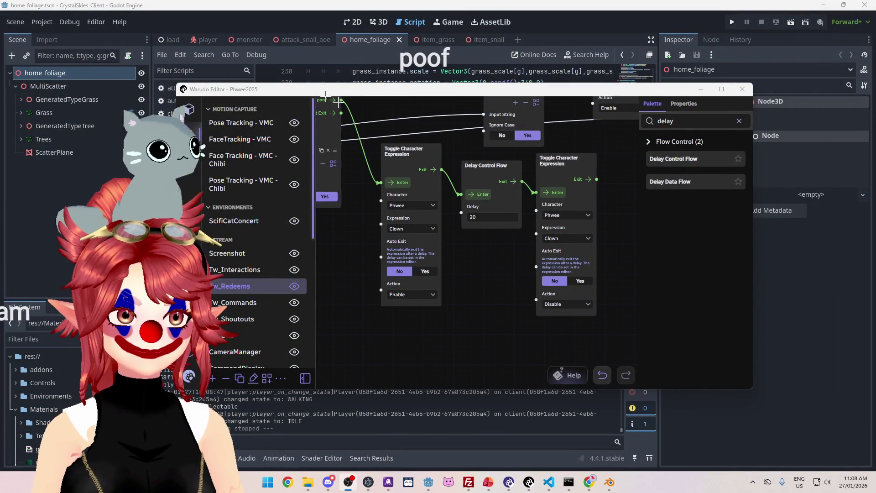
{"action": "left_click", "coordinate": [273, 16]}
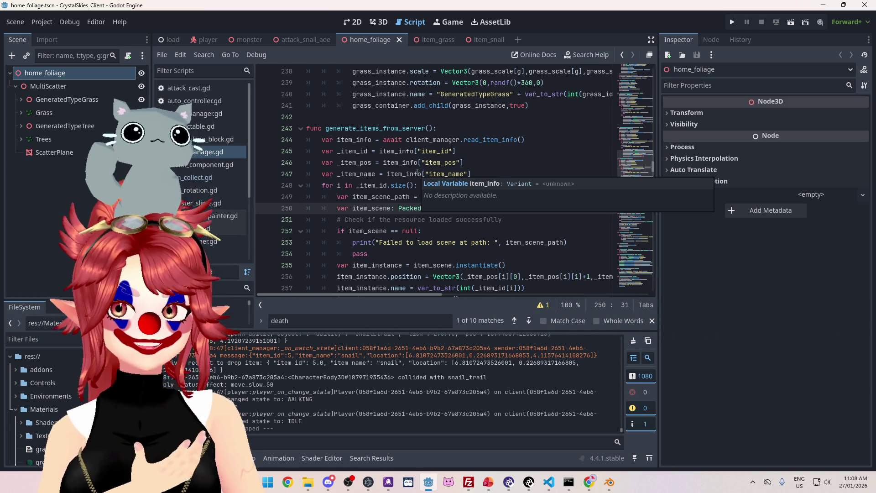
Step: Review the item_pos and item_name lines of generate_items_from_server in home_foliage
{"action": "left_click", "coordinate": [502, 160]}
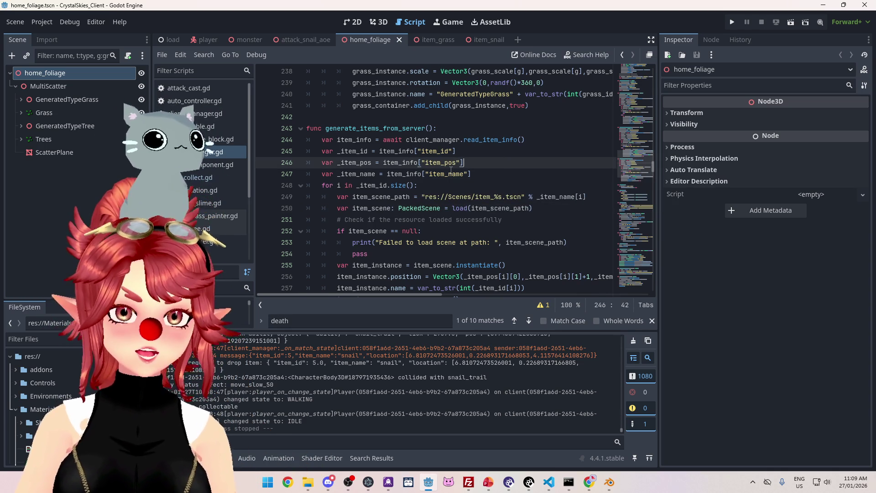
{"action": "left_click", "coordinate": [489, 178]}
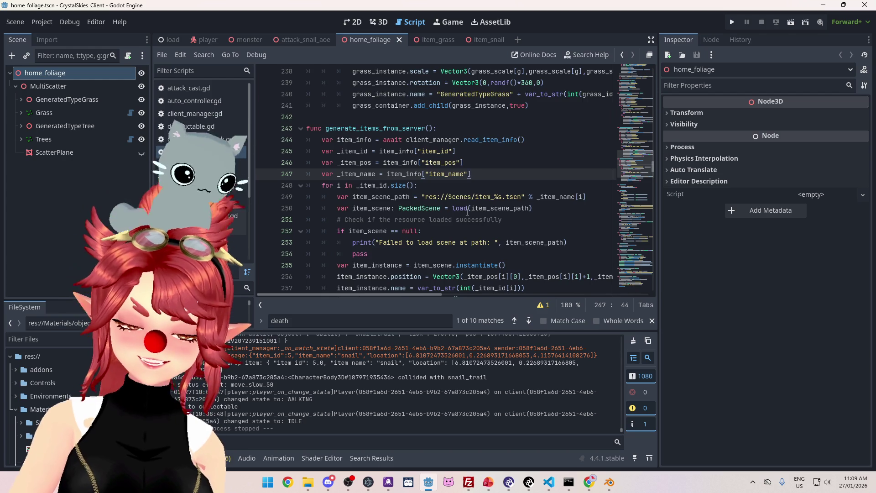
Step: Scroll past the item instantiation code and switch to nk_lobbyhandler.ts in VS Code
{"action": "scroll", "coordinate": [466, 211], "scroll_direction": "down", "scroll_amount": 1}
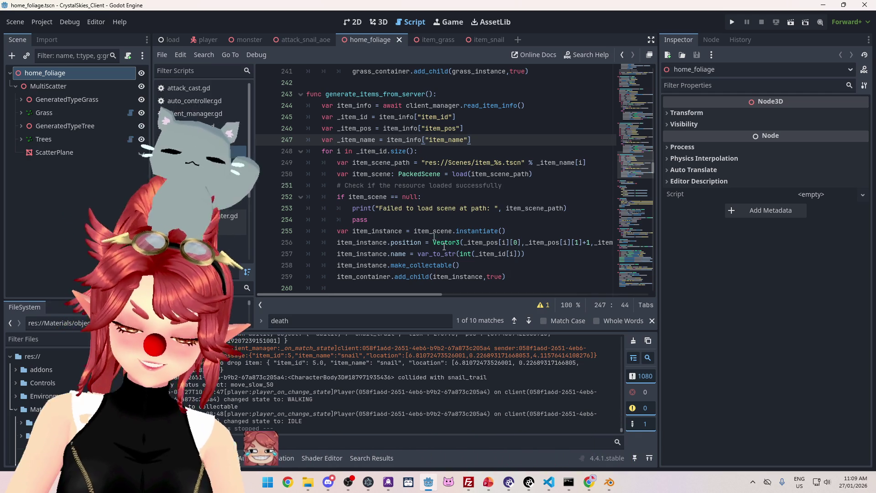
{"action": "left_click", "coordinate": [547, 484]}
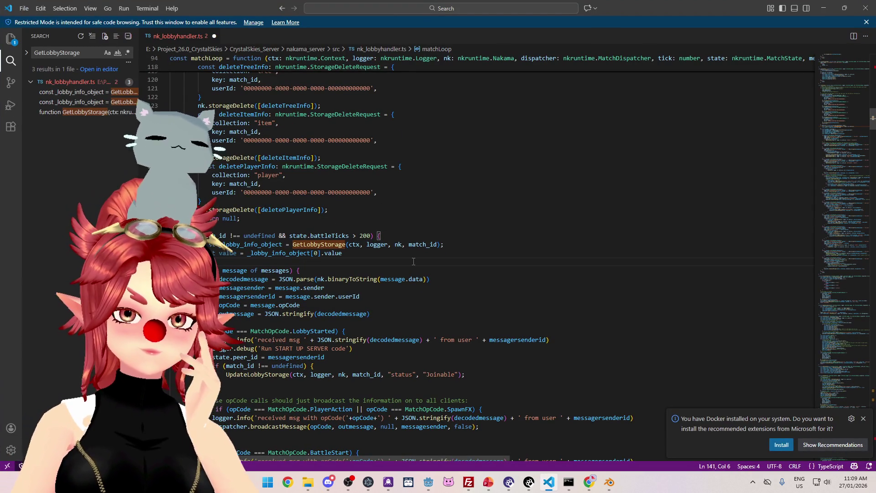
Step: Add a blank line after the value assignment, then return to editing nk_lobbyhandler.ts
{"action": "left_click", "coordinate": [404, 253]}
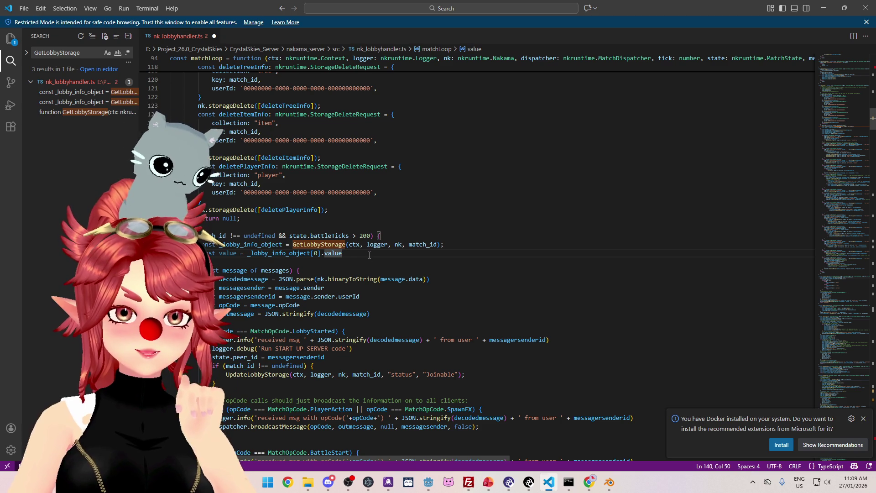
{"action": "scroll", "coordinate": [369, 255], "scroll_direction": "down", "scroll_amount": 1}
{"action": "key", "text": "Return"}
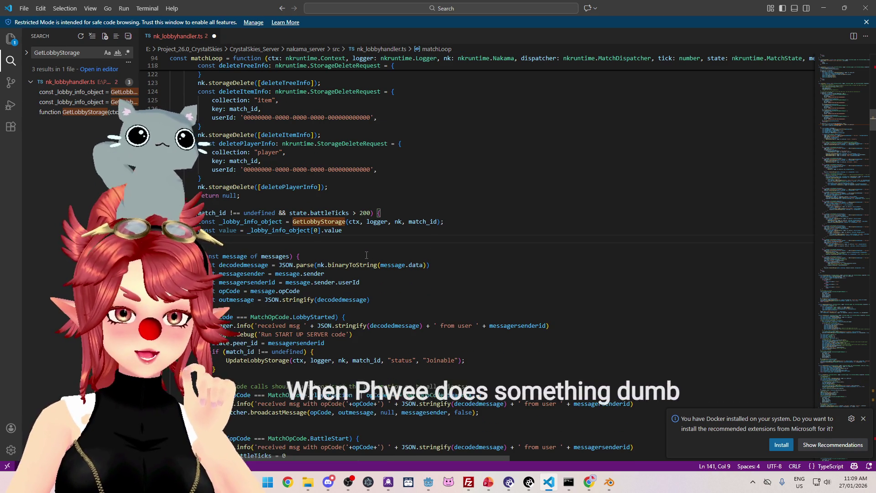
{"action": "mouse_move", "coordinate": [308, 481]}
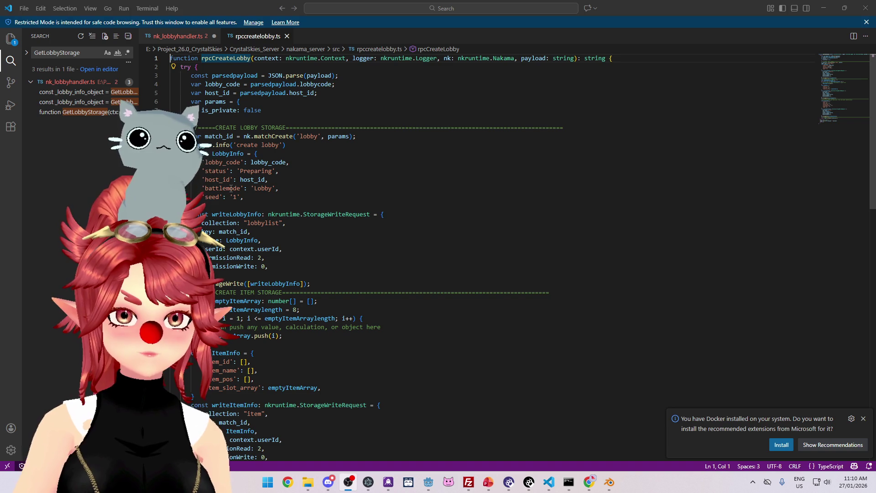
{"action": "mouse_move", "coordinate": [587, 487]}
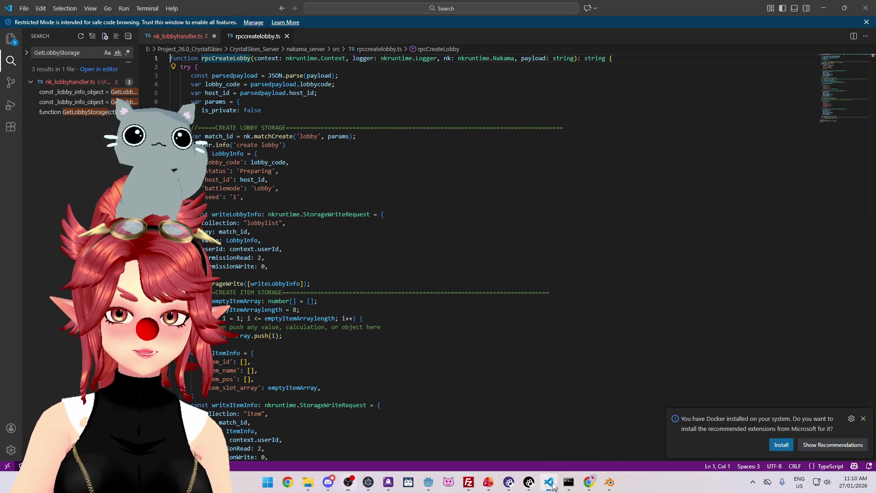
{"action": "left_click", "coordinate": [178, 36]}
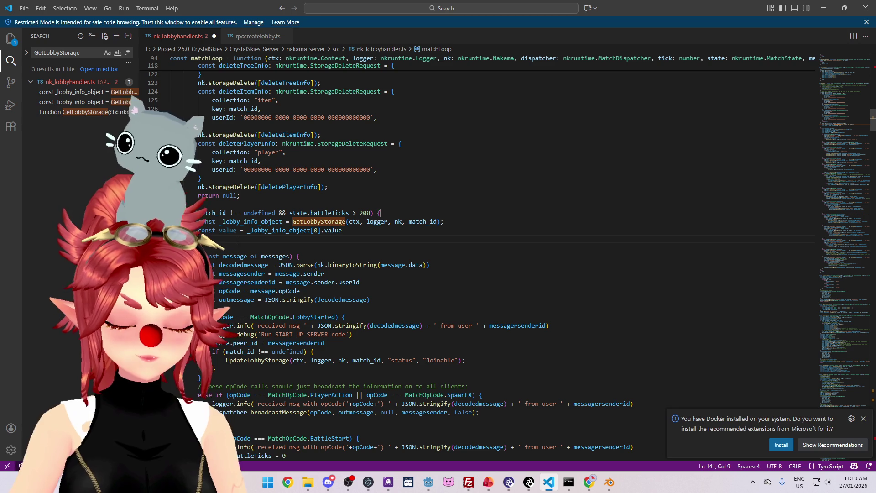
Step: Type if (value.battlemode == "Grass Painter") { in the battleTicks > 200 branch and start its body
{"action": "type", "text": "if (value.battlemode"}
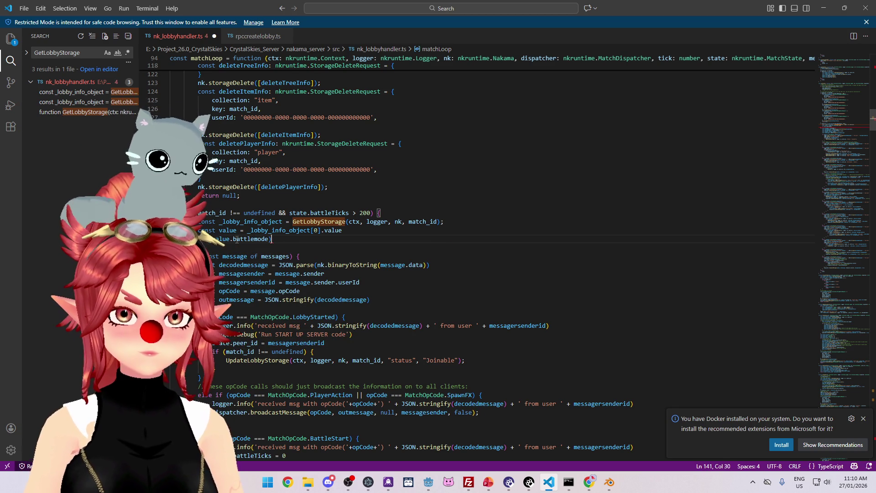
{"action": "type", "text": "== \""}
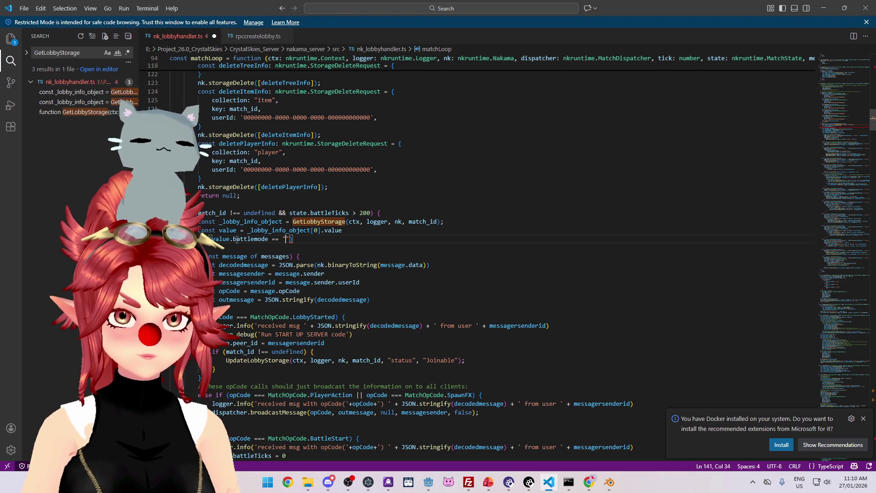
{"action": "type", "text": "Grass Painter\") "}
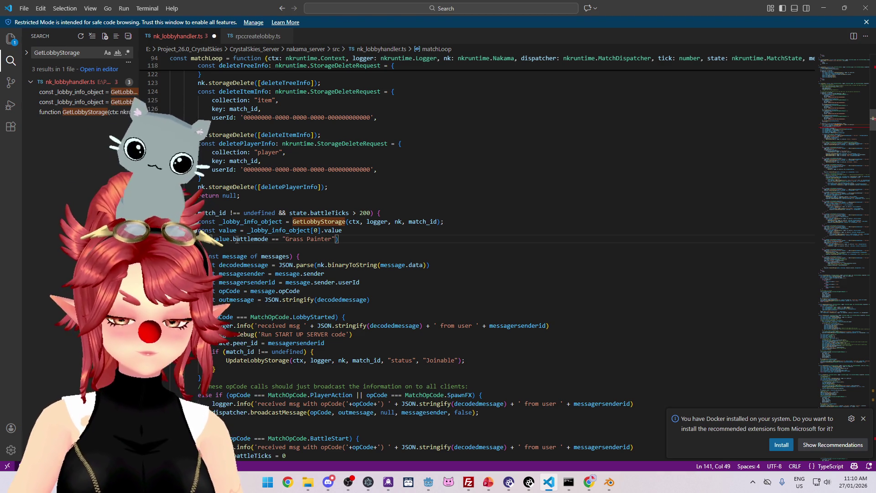
{"action": "type", "text": "{"}
{"action": "key", "text": "Return"}
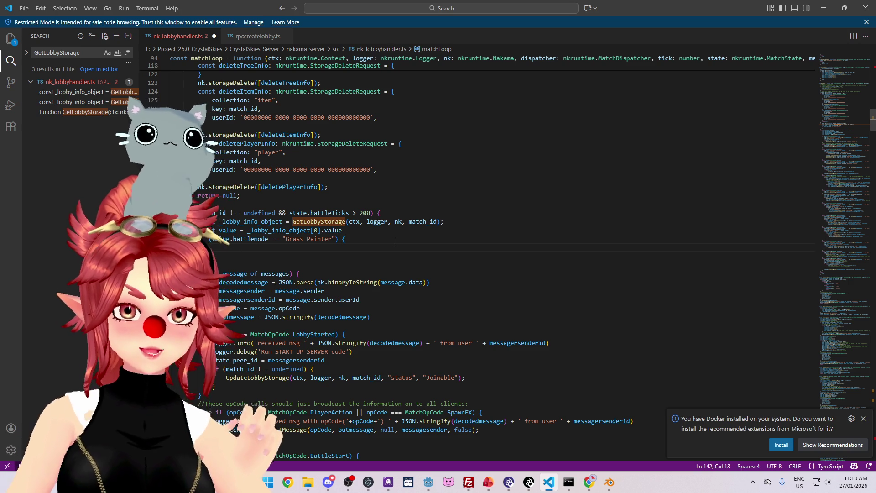
{"action": "scroll", "coordinate": [305, 229], "scroll_direction": "down", "scroll_amount": 3}
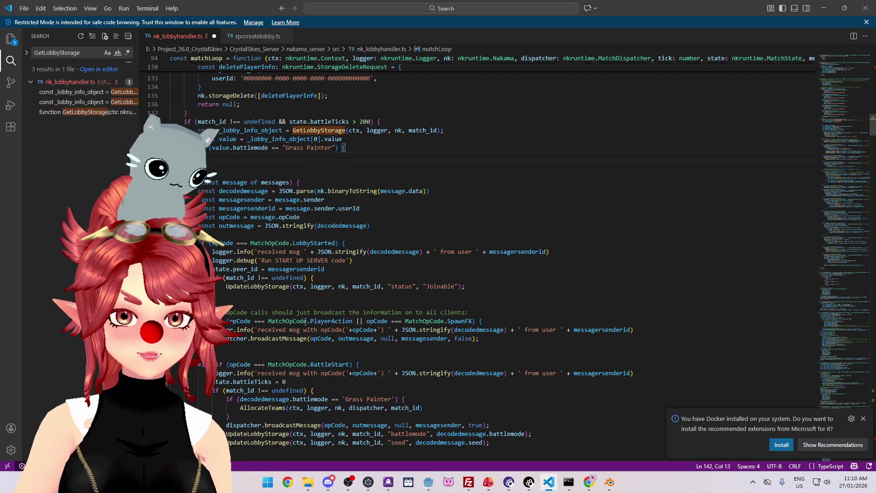
{"action": "scroll", "coordinate": [304, 322], "scroll_direction": "down", "scroll_amount": 1}
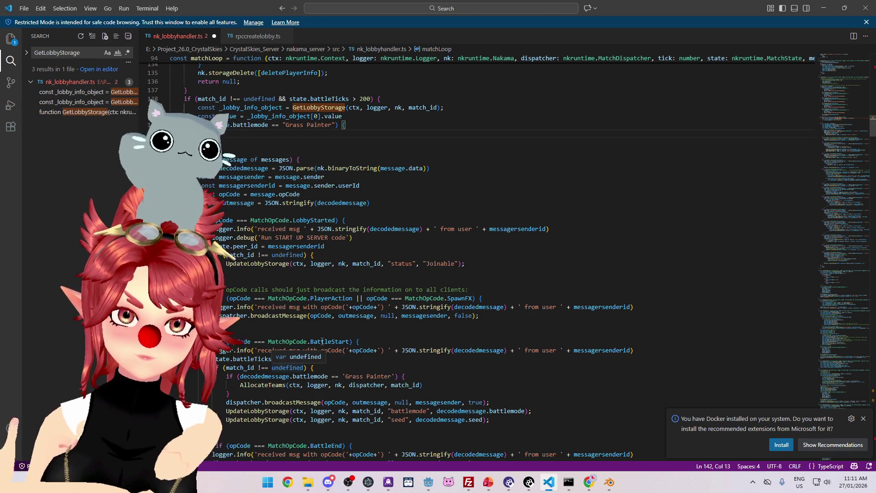
{"action": "scroll", "coordinate": [326, 337], "scroll_direction": "down", "scroll_amount": 3}
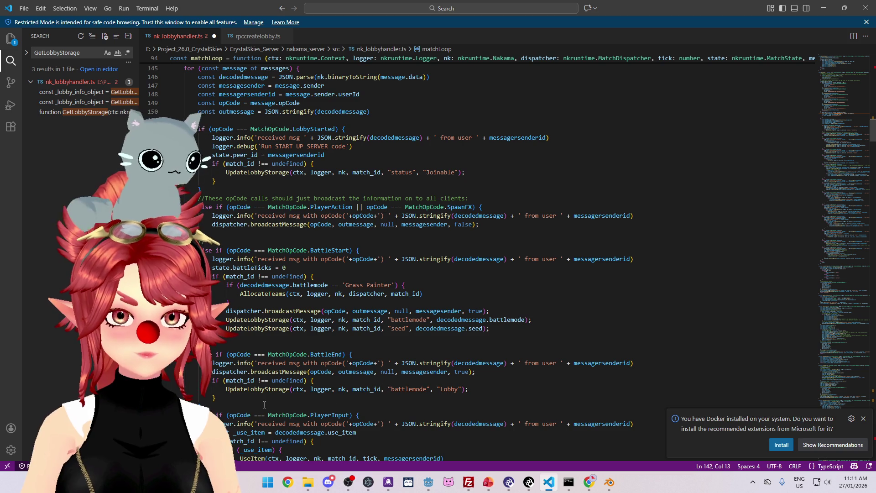
{"action": "left_click_drag", "start_coordinate": [480, 390], "coordinate": [229, 389]}
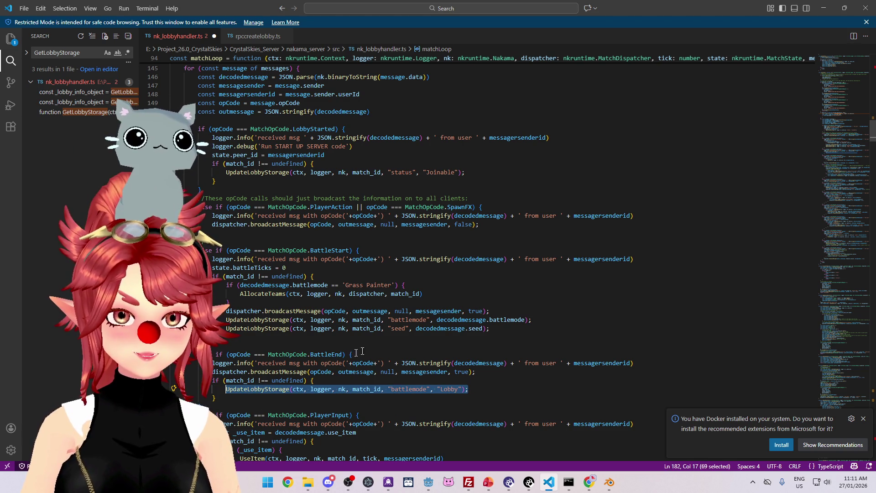
{"action": "left_click", "coordinate": [388, 351]}
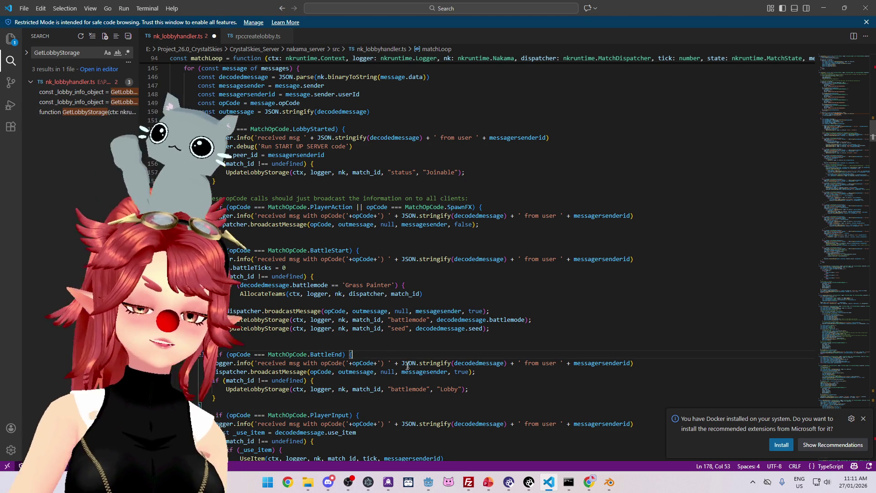
{"action": "scroll", "coordinate": [357, 332], "scroll_direction": "down", "scroll_amount": 2}
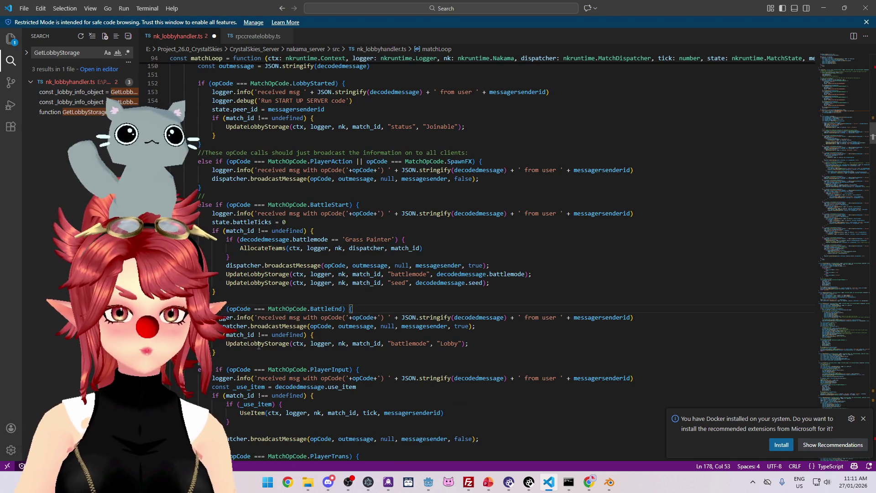
{"action": "mouse_move", "coordinate": [259, 345]}
{"action": "scroll", "coordinate": [274, 320], "scroll_direction": "down", "scroll_amount": 20}
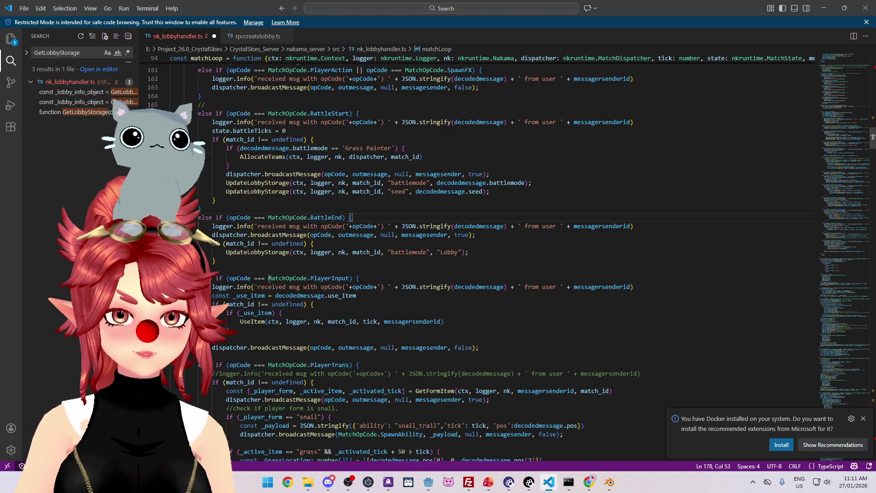
{"action": "scroll", "coordinate": [276, 349], "scroll_direction": "down", "scroll_amount": 20}
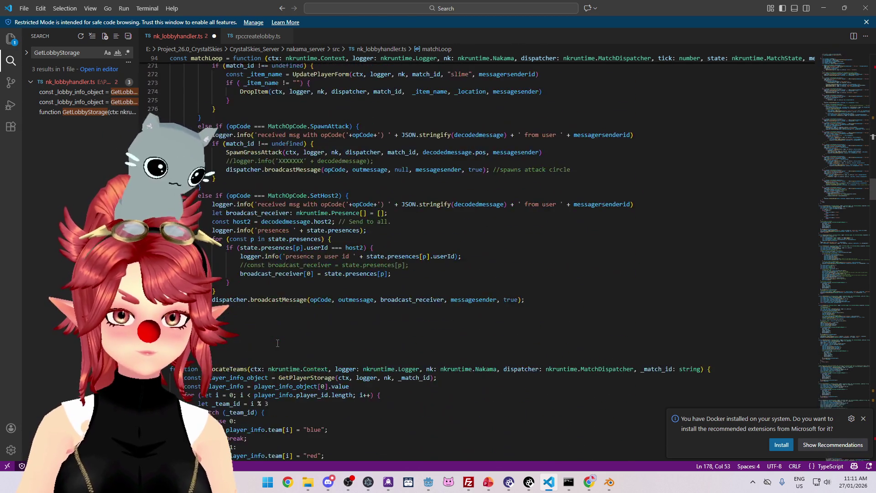
Step: Declare an EndBattle function above AllocateTeams using AllocateTeams' copied parameter list
{"action": "left_click", "coordinate": [191, 214]}
{"action": "key", "text": "Return"}
{"action": "key", "text": "Return"}
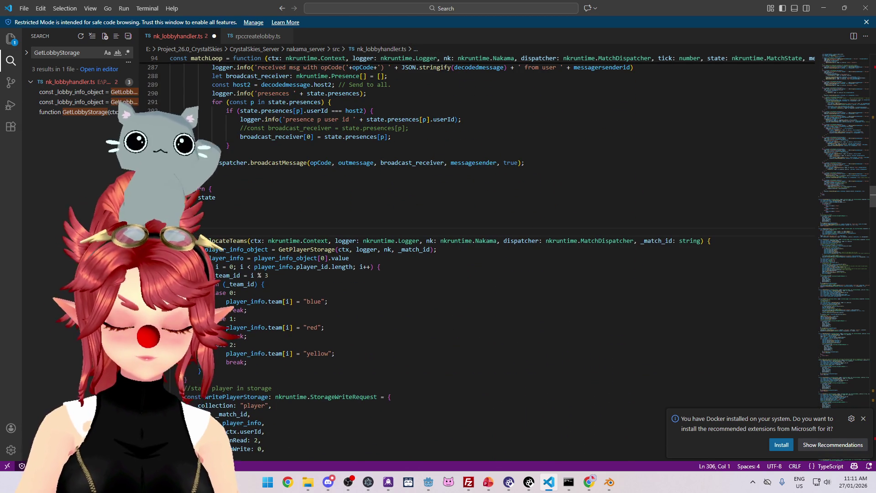
{"action": "type", "text": "function AddBatt"}
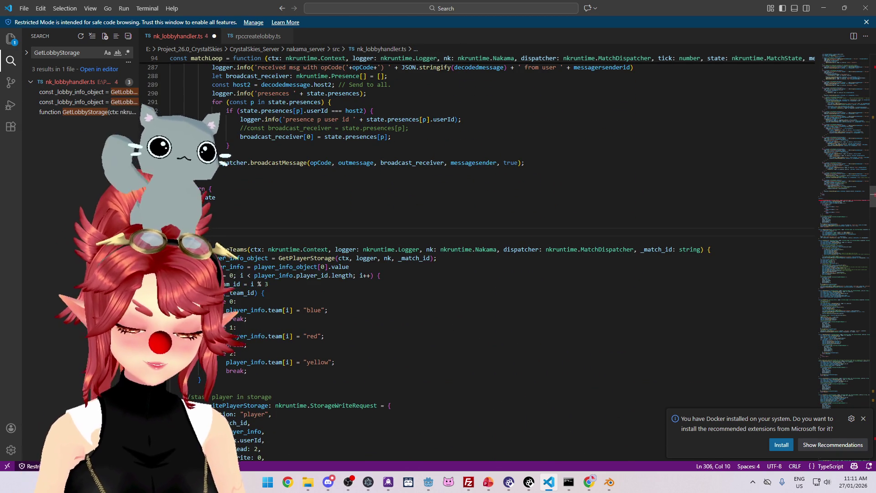
{"action": "type", "text": "lke"}
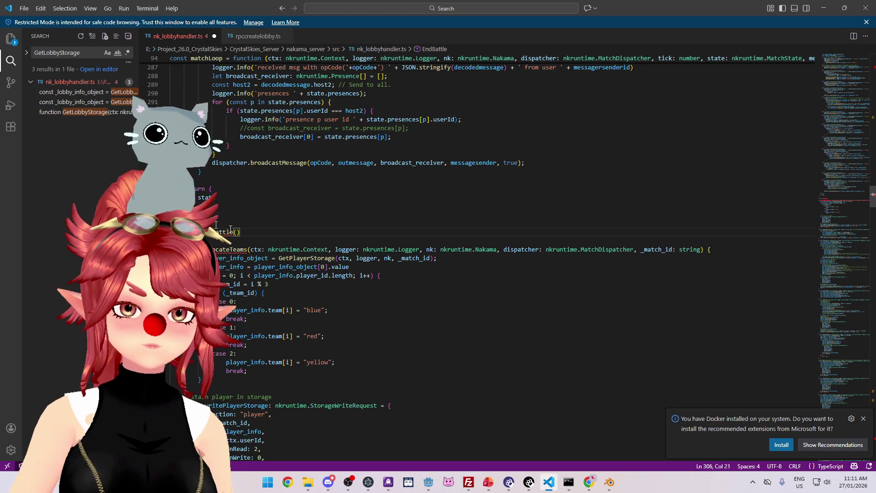
{"action": "left_click_drag", "start_coordinate": [251, 249], "coordinate": [699, 253]}
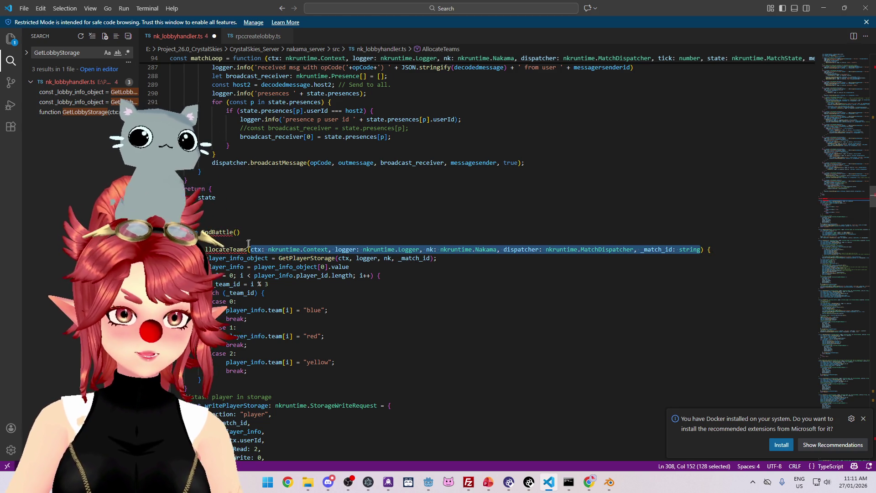
{"action": "key", "text": "ctrl+c"}
{"action": "left_click", "coordinate": [236, 232]}
{"action": "key", "text": "ctrl+v"}
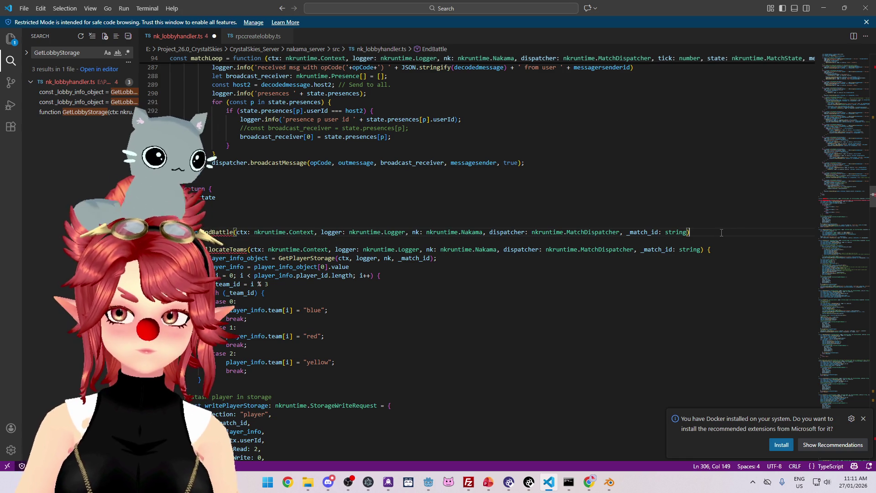
{"action": "type", "text": "{"}
{"action": "key", "text": "Return"}
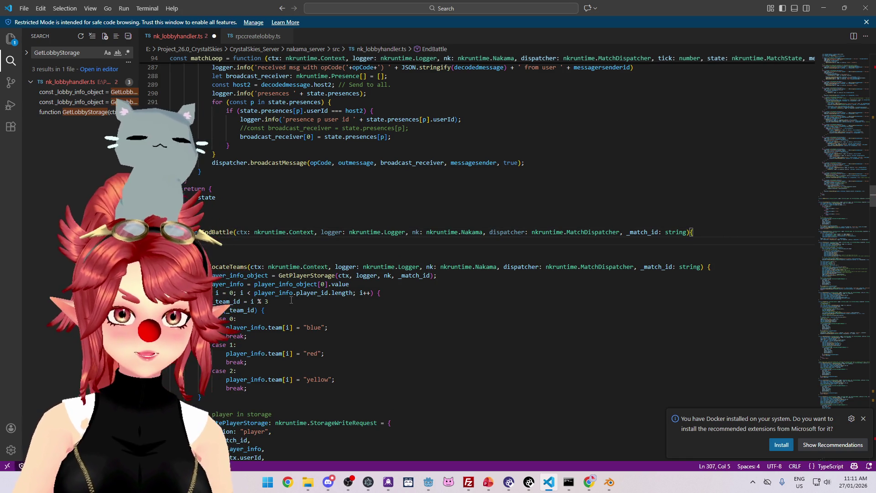
Step: Select the BattleEnd handler's match_id check and broadcastMessage lines
{"action": "scroll", "coordinate": [291, 300], "scroll_direction": "up", "scroll_amount": 15}
{"action": "scroll", "coordinate": [310, 263], "scroll_direction": "up", "scroll_amount": 10}
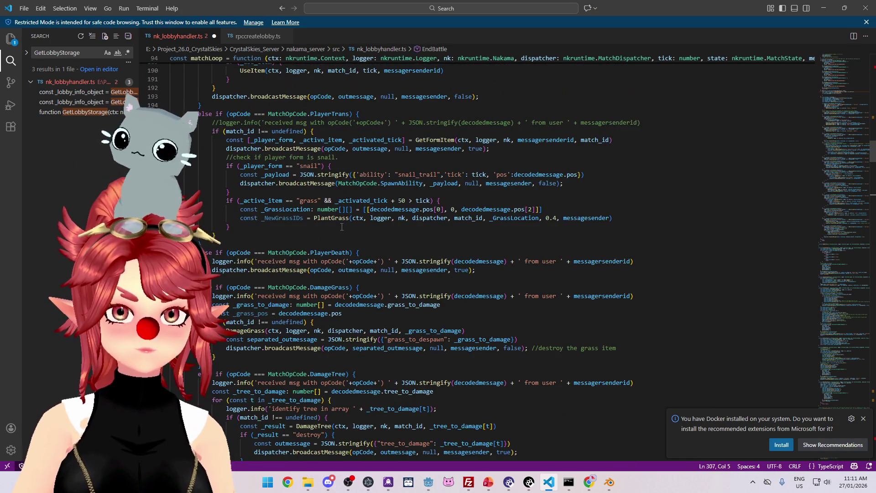
{"action": "scroll", "coordinate": [341, 227], "scroll_direction": "up", "scroll_amount": 8}
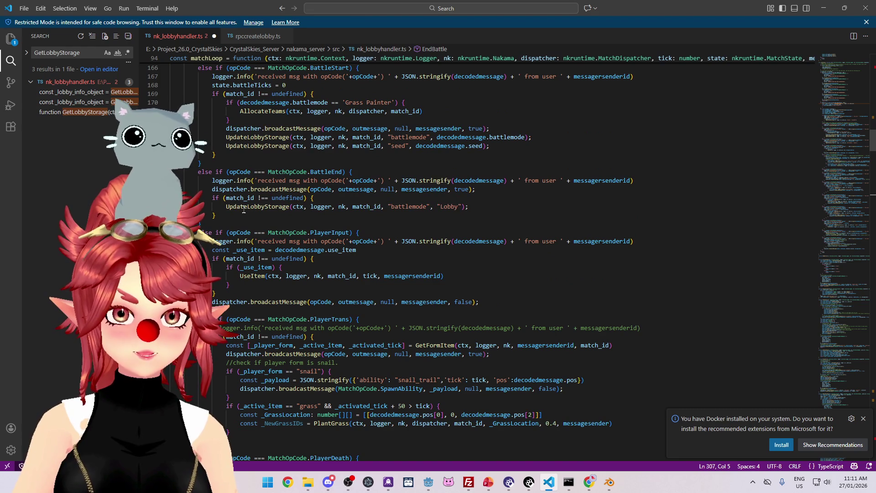
{"action": "mouse_move", "coordinate": [216, 215]}
{"action": "left_mouse_down"}
{"action": "mouse_move", "coordinate": [189, 198]}
{"action": "mouse_move", "coordinate": [190, 181]}
{"action": "left_mouse_up"}
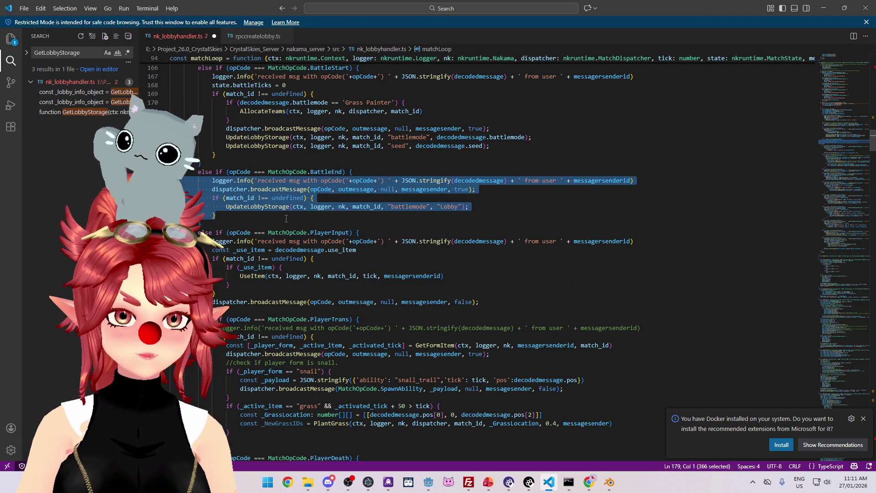
{"action": "left_click_drag", "start_coordinate": [218, 214], "coordinate": [188, 188]}
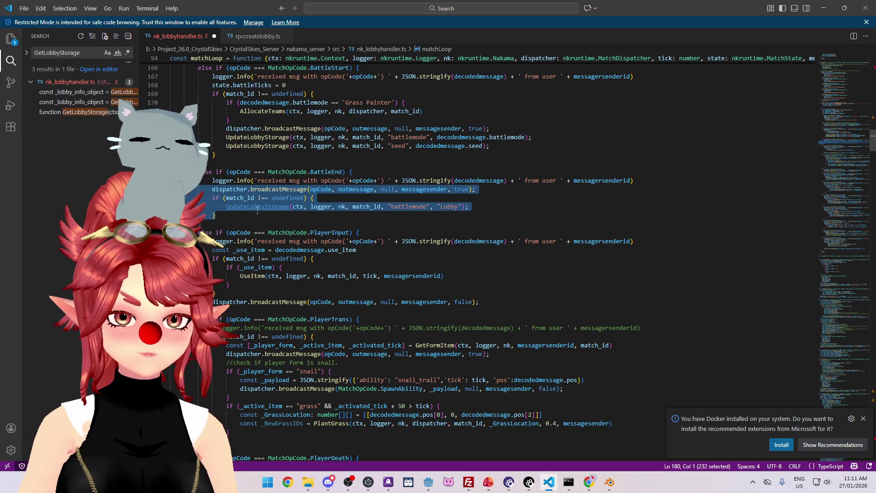
{"action": "mouse_move", "coordinate": [260, 207]}
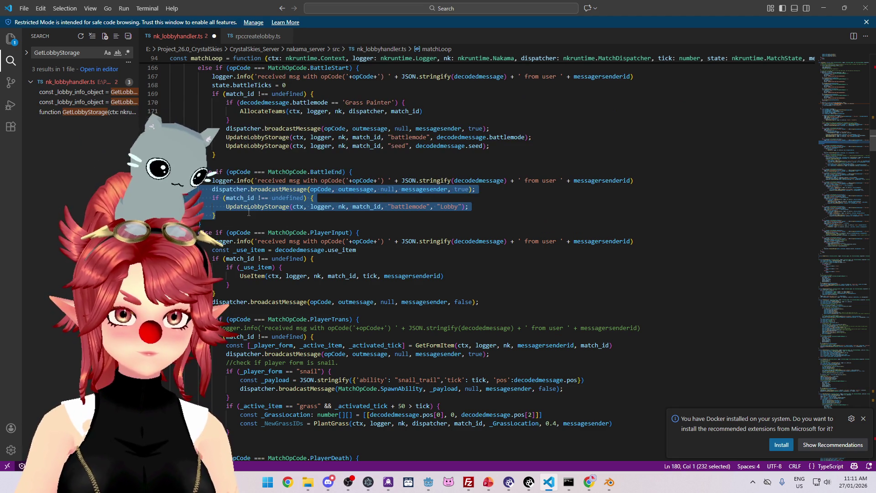
{"action": "scroll", "coordinate": [249, 212], "scroll_direction": "down", "scroll_amount": 20}
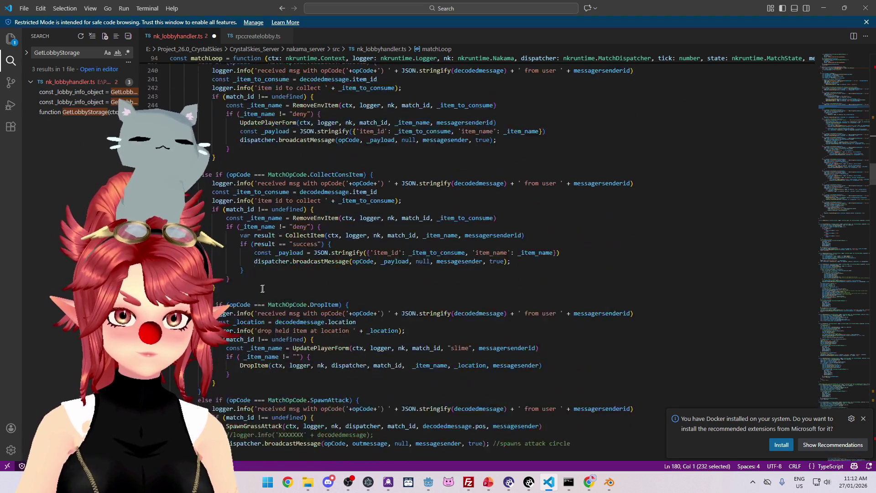
Step: Paste the BattleEnd handler code into EndBattle and change both match_id uses to _match_id
{"action": "scroll", "coordinate": [264, 300], "scroll_direction": "down", "scroll_amount": 5}
{"action": "left_click", "coordinate": [259, 204]}
{"action": "key", "text": "ctrl+v"}
{"action": "mouse_move", "coordinate": [258, 208]}
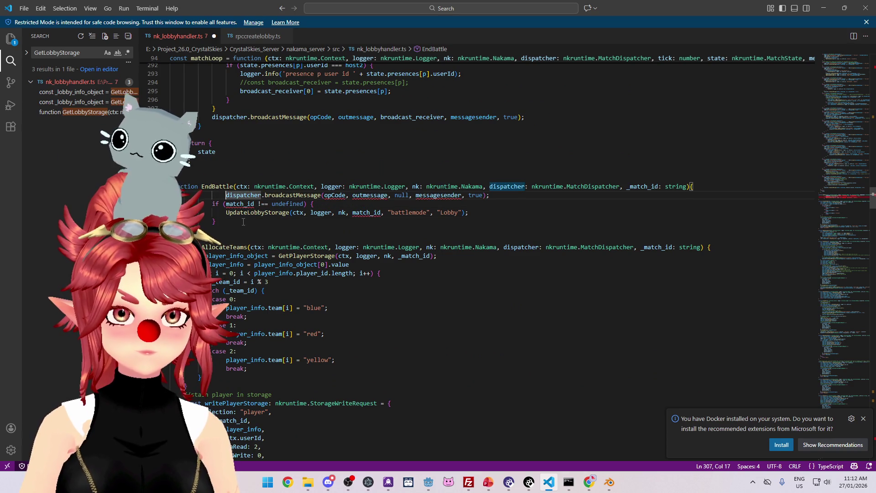
{"action": "left_click", "coordinate": [212, 194]}
{"action": "key", "text": "Down"}
{"action": "key", "text": "End"}
{"action": "mouse_move", "coordinate": [259, 215]}
{"action": "left_click", "coordinate": [230, 203]}
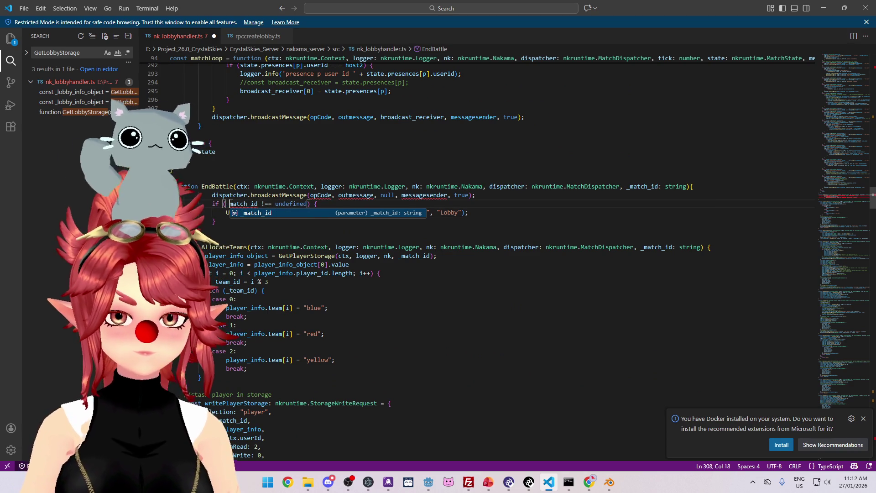
{"action": "type", "text": "_"}
{"action": "left_click", "coordinate": [353, 213]}
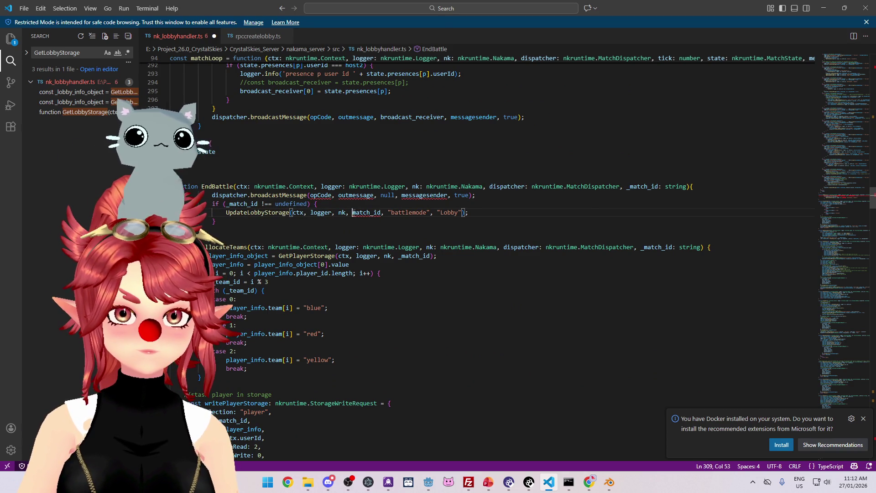
{"action": "type", "text": "_"}
{"action": "left_click", "coordinate": [366, 201]}
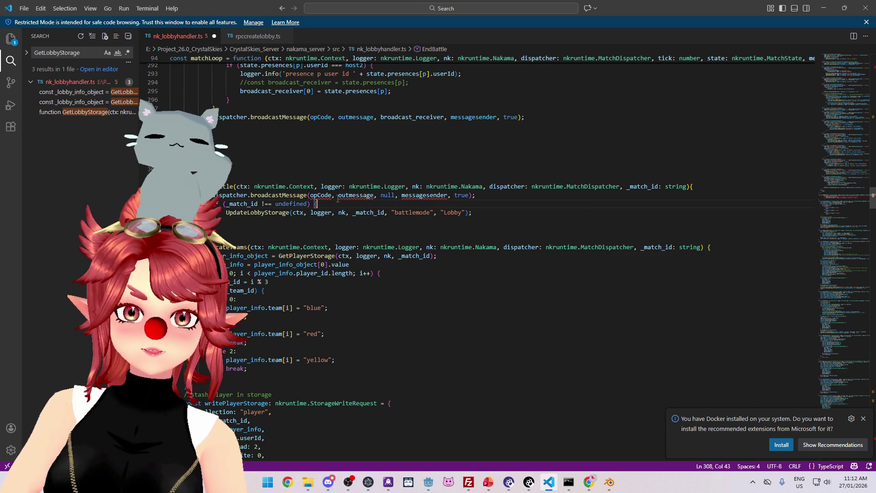
Step: Grab MatchOpCode.BattleEnd from the handler and select opCode in EndBattle's broadcast
{"action": "scroll", "coordinate": [353, 206], "scroll_direction": "up", "scroll_amount": 2}
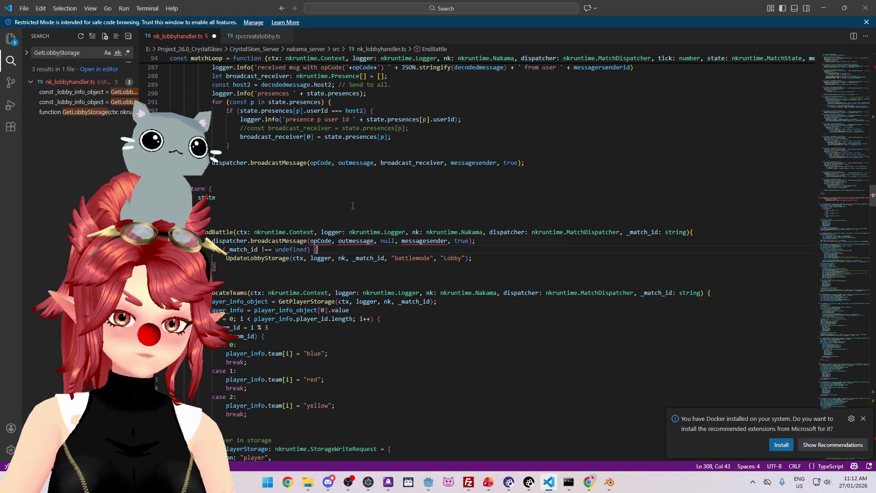
{"action": "scroll", "coordinate": [412, 269], "scroll_direction": "up", "scroll_amount": 20}
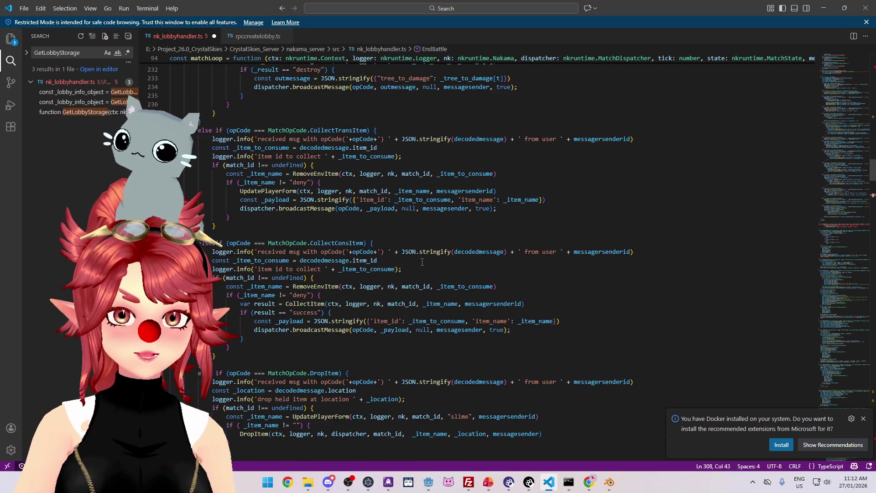
{"action": "scroll", "coordinate": [422, 263], "scroll_direction": "up", "scroll_amount": 12}
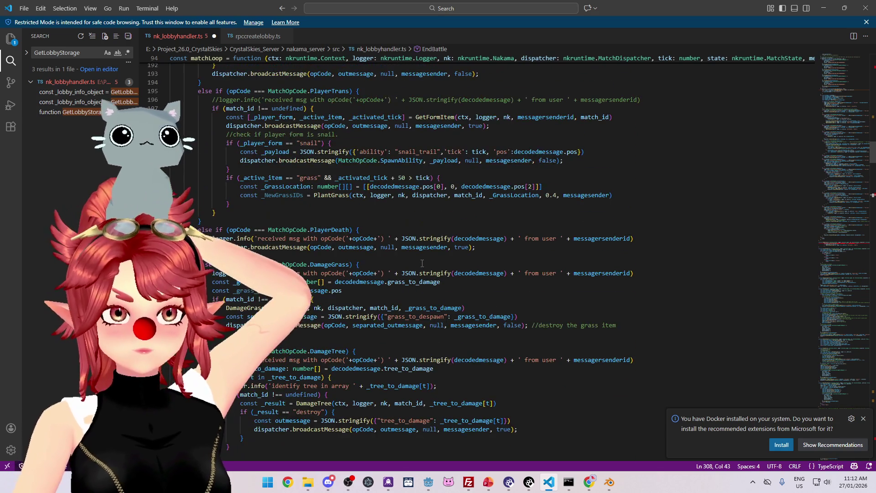
{"action": "scroll", "coordinate": [422, 263], "scroll_direction": "up", "scroll_amount": 3}
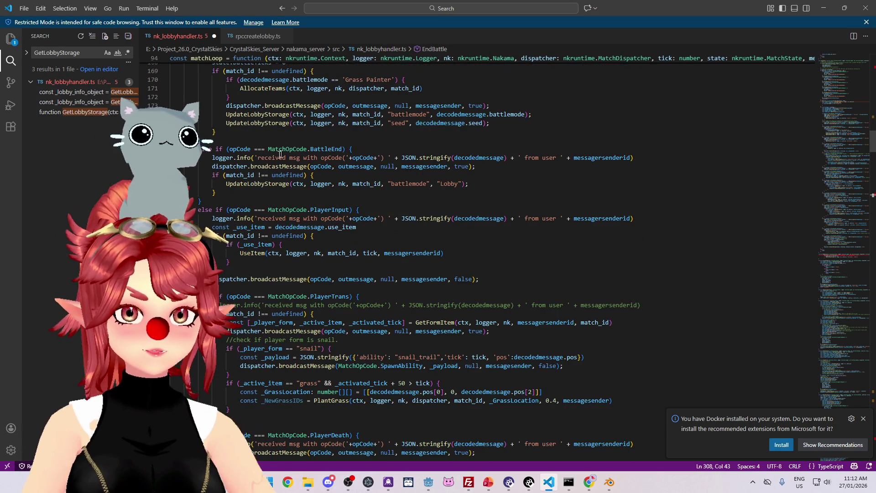
{"action": "left_click_drag", "start_coordinate": [268, 151], "coordinate": [345, 149]}
{"action": "scroll", "coordinate": [336, 271], "scroll_direction": "down", "scroll_amount": 20}
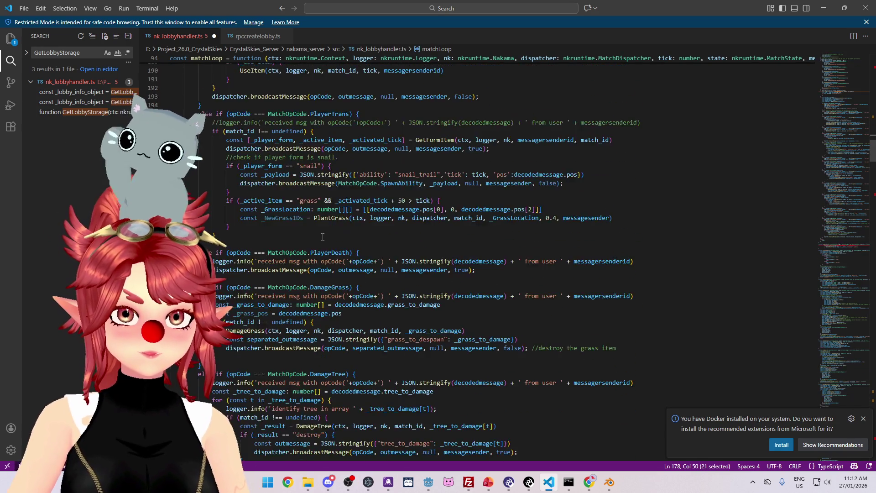
{"action": "scroll", "coordinate": [335, 270], "scroll_direction": "down", "scroll_amount": 20}
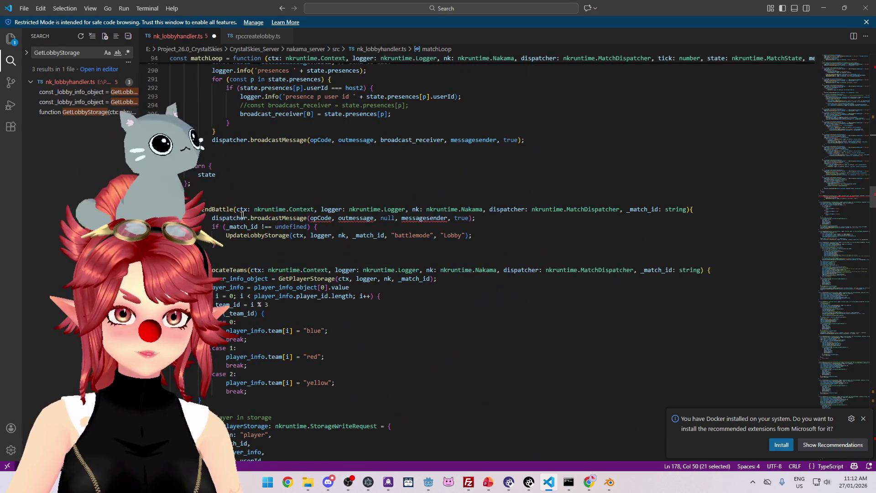
{"action": "double_click", "coordinate": [310, 218]}
Step: Replace opCode with MatchOpCode.BattleEnd and messagesender with null in EndBattle's broadcastMessage
{"action": "key", "text": "ctrl+v"}
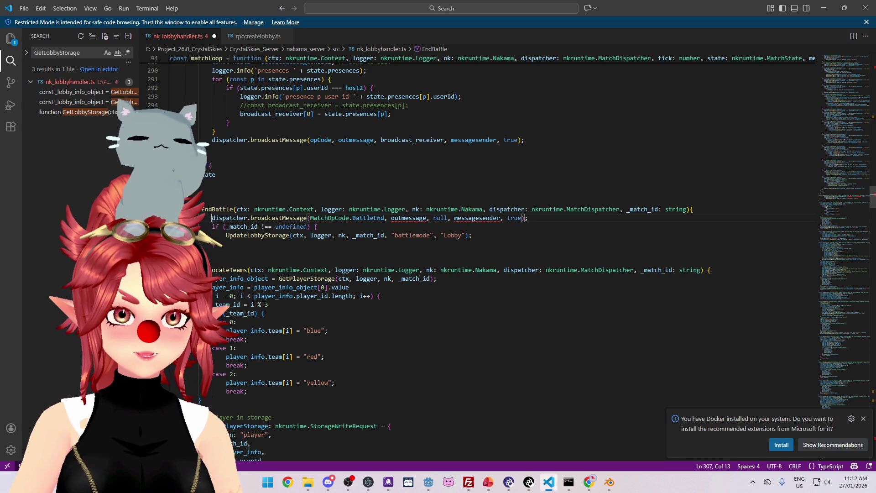
{"action": "left_click", "coordinate": [212, 217]}
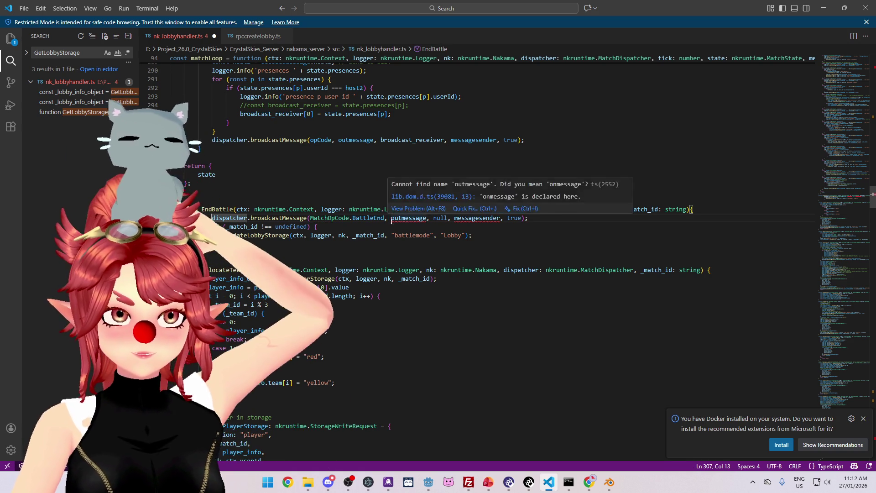
{"action": "double_click", "coordinate": [426, 218]}
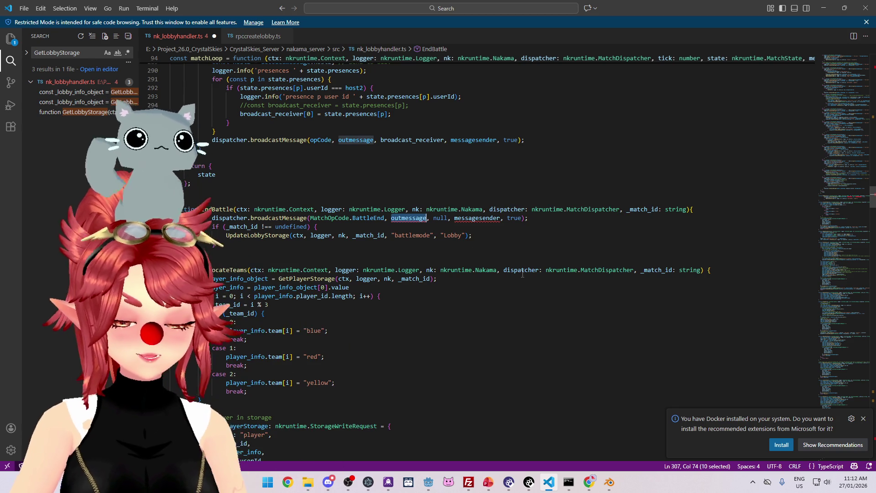
{"action": "scroll", "coordinate": [445, 256], "scroll_direction": "up", "scroll_amount": 3}
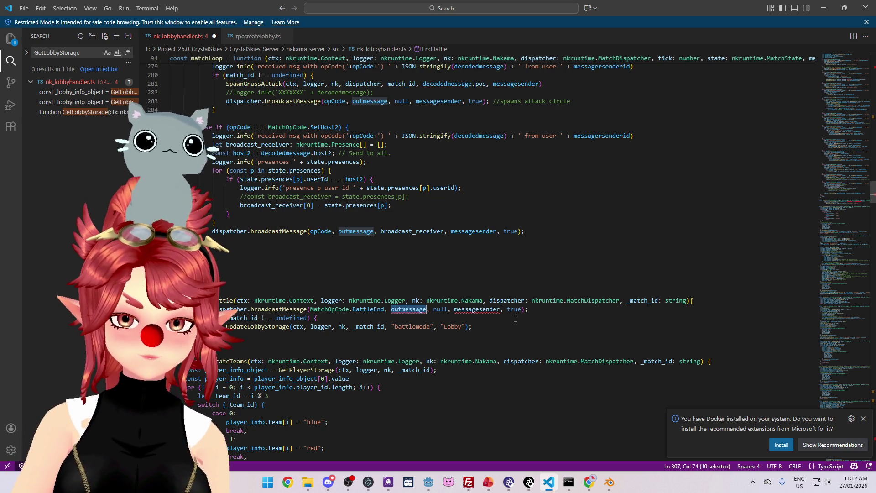
{"action": "left_click_drag", "start_coordinate": [454, 311], "coordinate": [499, 311]}
{"action": "type", "text": "null"}
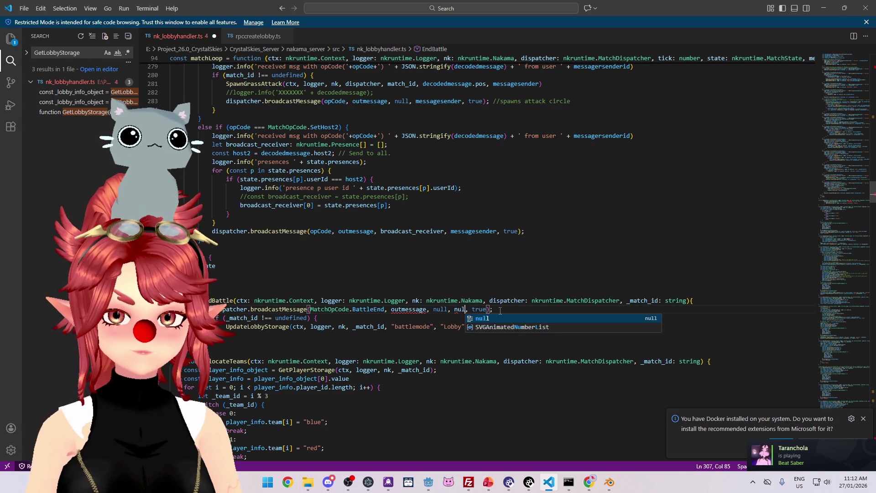
{"action": "double_click", "coordinate": [409, 309]}
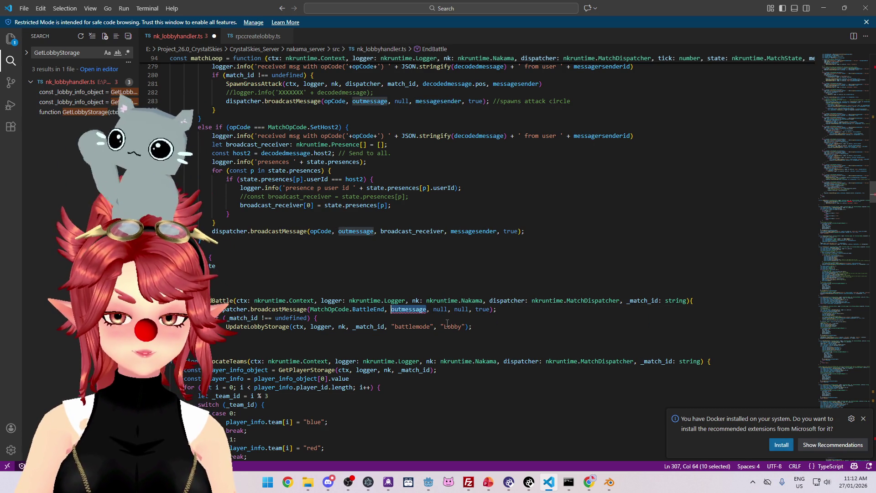
{"action": "scroll", "coordinate": [447, 323], "scroll_direction": "up", "scroll_amount": 20}
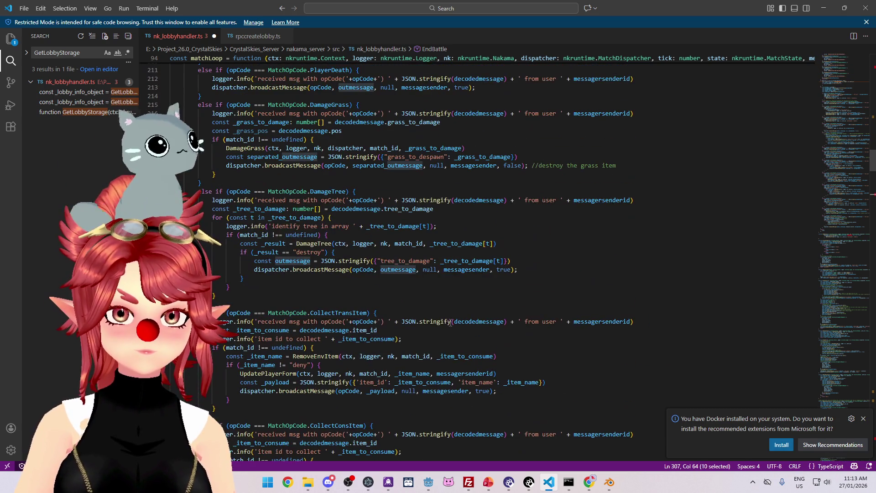
Step: Replace the handler's broadcast and storage lines with an EndBattle call holding the pasted parameter list
{"action": "scroll", "coordinate": [330, 279], "scroll_direction": "up", "scroll_amount": 12}
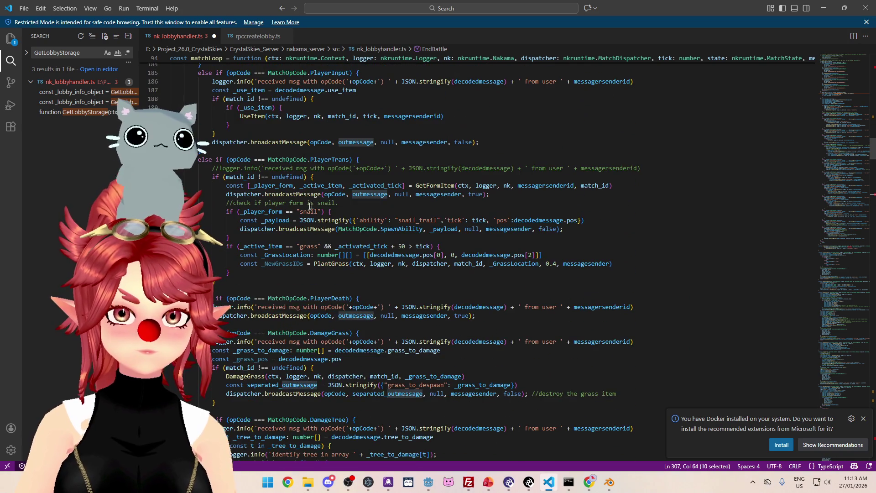
{"action": "scroll", "coordinate": [314, 204], "scroll_direction": "up", "scroll_amount": 4}
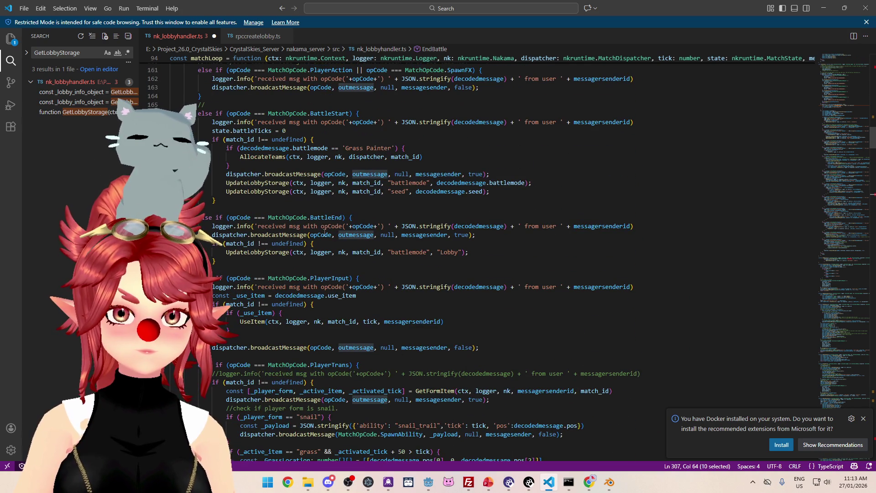
{"action": "scroll", "coordinate": [315, 233], "scroll_direction": "down", "scroll_amount": 1}
{"action": "left_click_drag", "start_coordinate": [220, 240], "coordinate": [212, 213]}
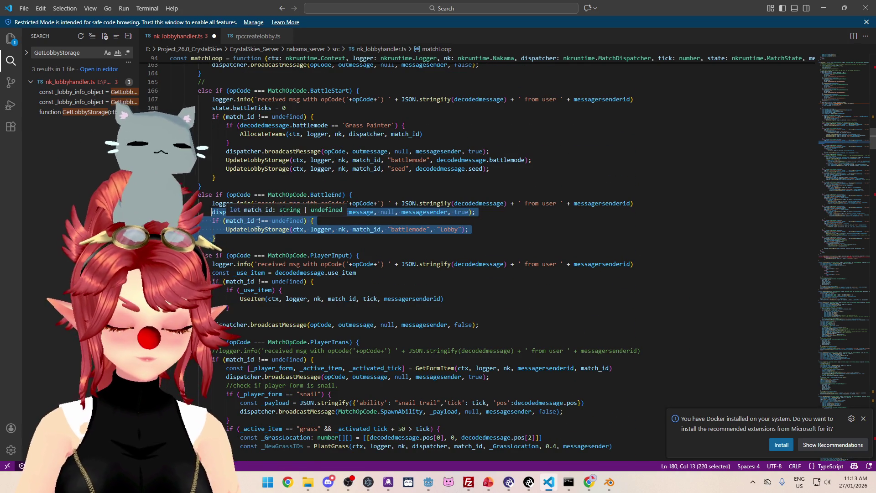
{"action": "type", "text": "Batt"}
{"action": "left_click", "coordinate": [257, 222]}
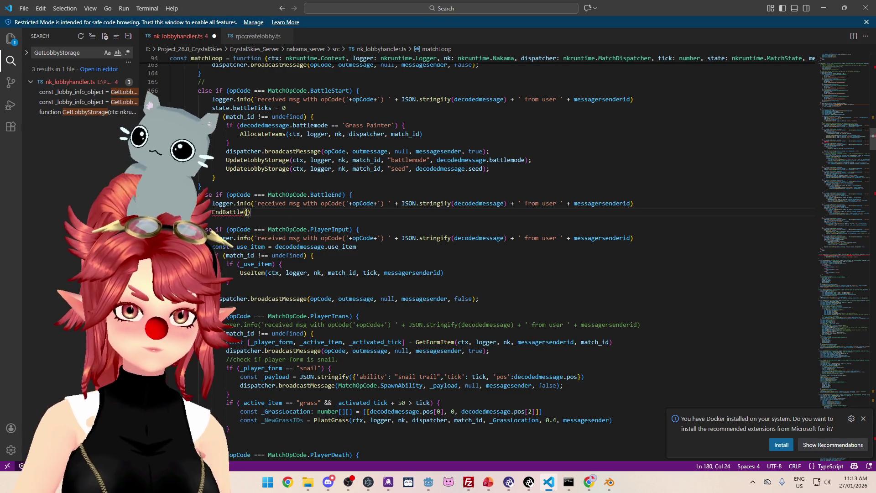
{"action": "scroll", "coordinate": [310, 258], "scroll_direction": "down", "scroll_amount": 20}
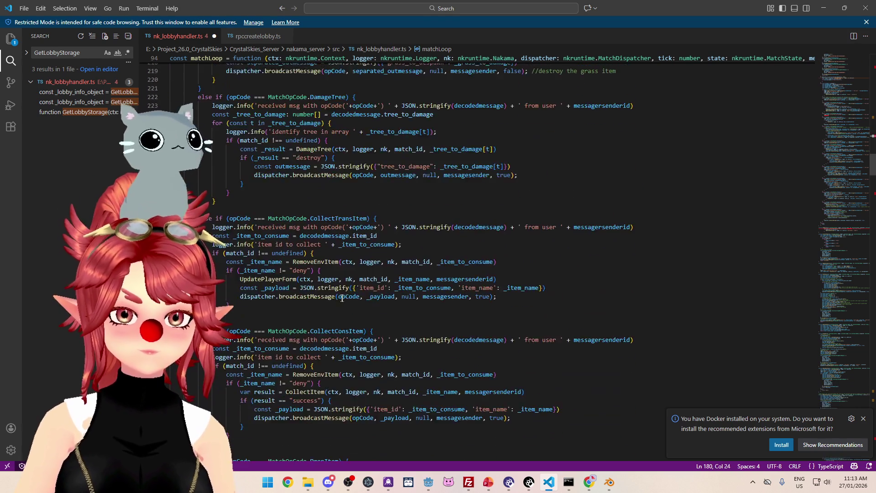
{"action": "scroll", "coordinate": [319, 279], "scroll_direction": "down", "scroll_amount": 5}
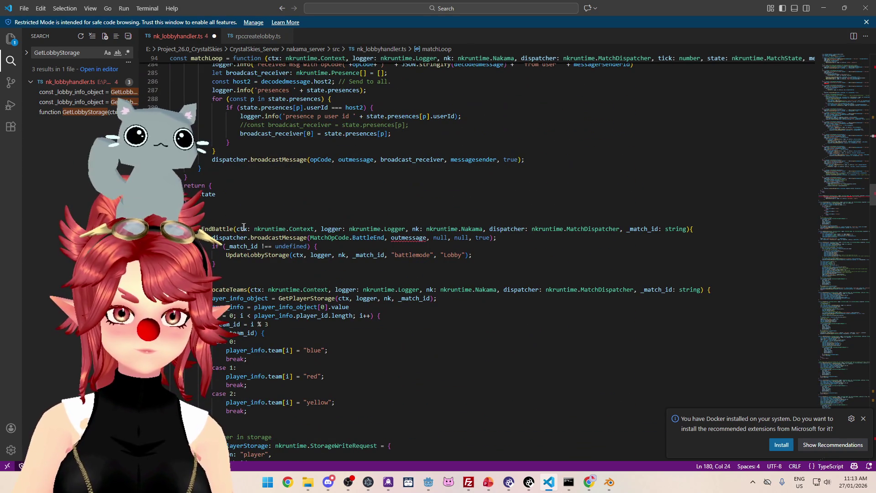
{"action": "left_click_drag", "start_coordinate": [236, 228], "coordinate": [686, 230]}
{"action": "key", "text": "ctrl+c"}
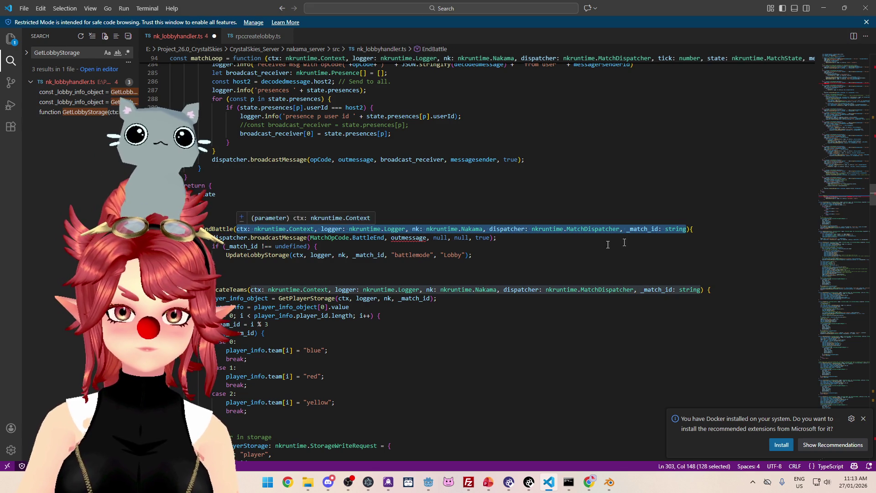
{"action": "scroll", "coordinate": [373, 275], "scroll_direction": "up", "scroll_amount": 20}
{"action": "scroll", "coordinate": [373, 276], "scroll_direction": "up", "scroll_amount": 10}
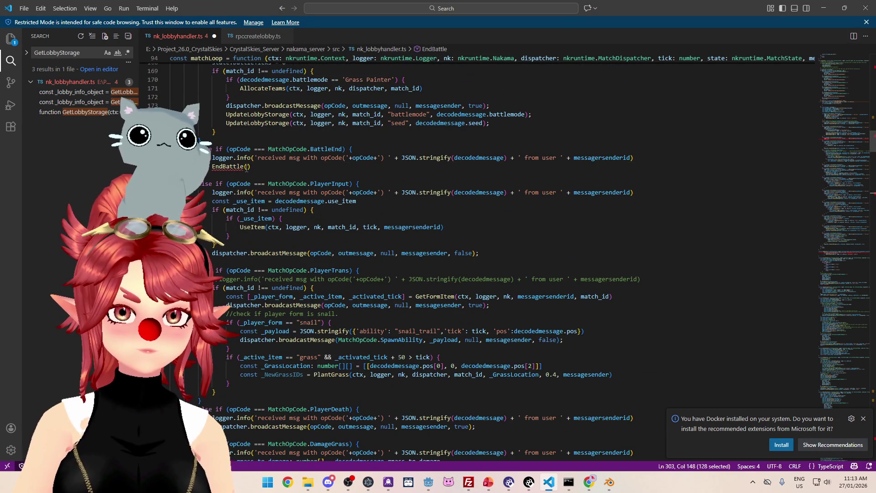
{"action": "left_click", "coordinate": [246, 166]}
{"action": "key", "text": "ctrl+v"}
Step: Strip the type annotations from the call's arguments and rename _match_id to match_id
{"action": "left_click_drag", "start_coordinate": [247, 167], "coordinate": [325, 166]}
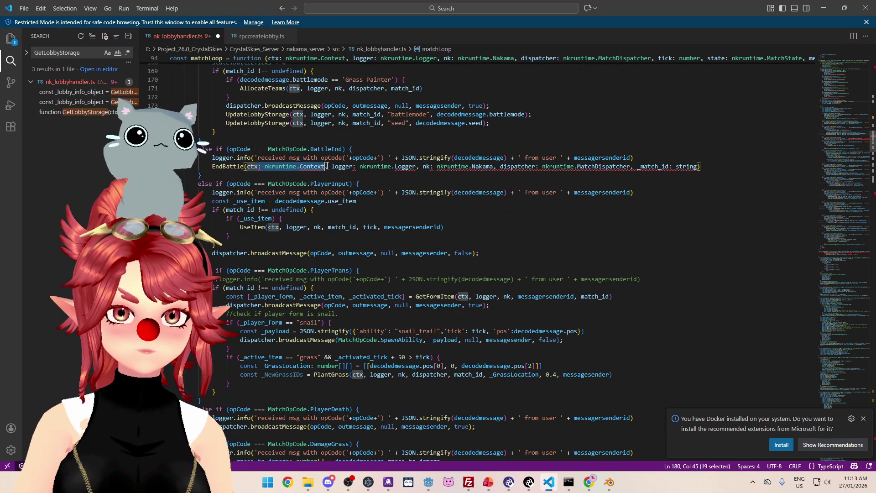
{"action": "type", "text": "ctx"}
{"action": "left_click_drag", "start_coordinate": [265, 166], "coordinate": [436, 166]}
{"action": "type", "text": "logger"}
{"action": "key", "text": "BackSpace"}
{"action": "key", "text": "BackSpace"}
{"action": "left_click_drag", "start_coordinate": [381, 167], "coordinate": [410, 166]}
{"action": "key", "text": "BackSpace"}
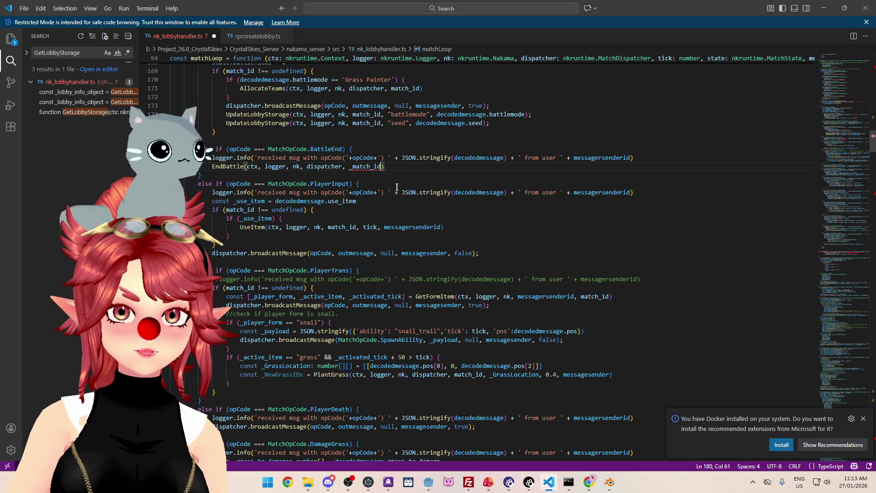
{"action": "left_click", "coordinate": [352, 167]}
{"action": "key", "text": "BackSpace"}
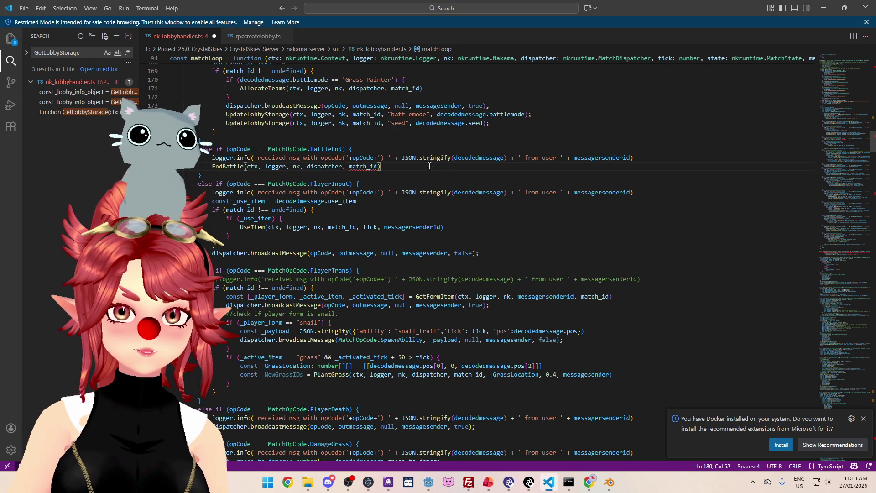
{"action": "left_click", "coordinate": [382, 185]}
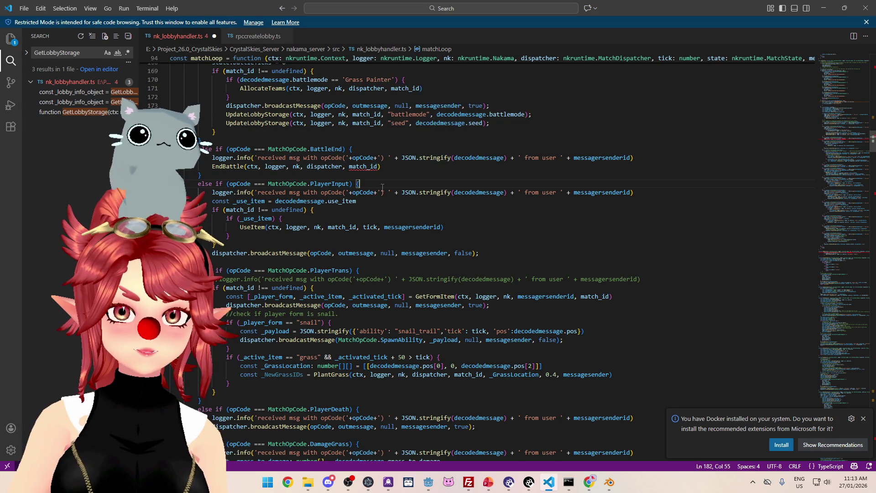
{"action": "left_click", "coordinate": [350, 167]}
Step: Copy the match_id undefined check and open a new line above the EndBattle call
{"action": "left_click_drag", "start_coordinate": [215, 212], "coordinate": [333, 212]}
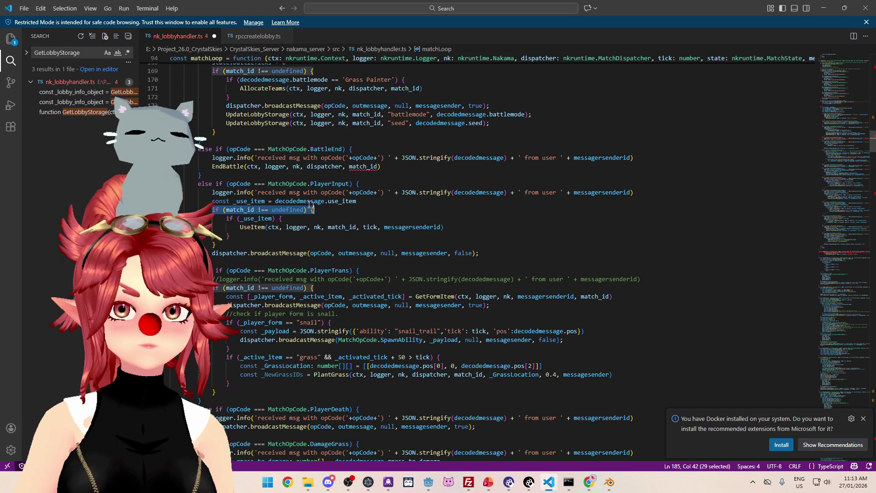
{"action": "key", "text": "ctrl+c"}
{"action": "left_click", "coordinate": [212, 166]}
{"action": "key", "text": "Return"}
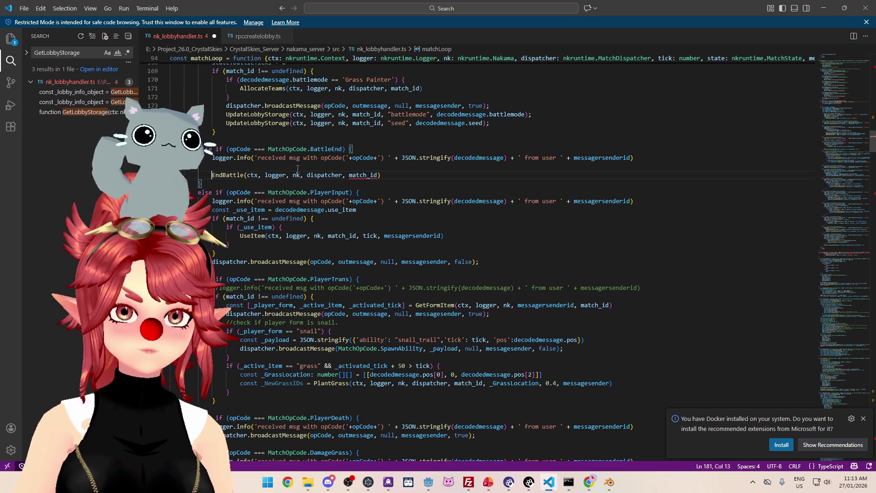
Step: Wrap the EndBattle call inside the pasted match_id undefined check block
{"action": "key", "text": "Up"}
{"action": "key", "text": "ctrl+v"}
{"action": "left_click", "coordinate": [211, 176]}
{"action": "key", "text": "Tab"}
{"action": "left_click", "coordinate": [417, 174]}
{"action": "key", "text": "Return"}
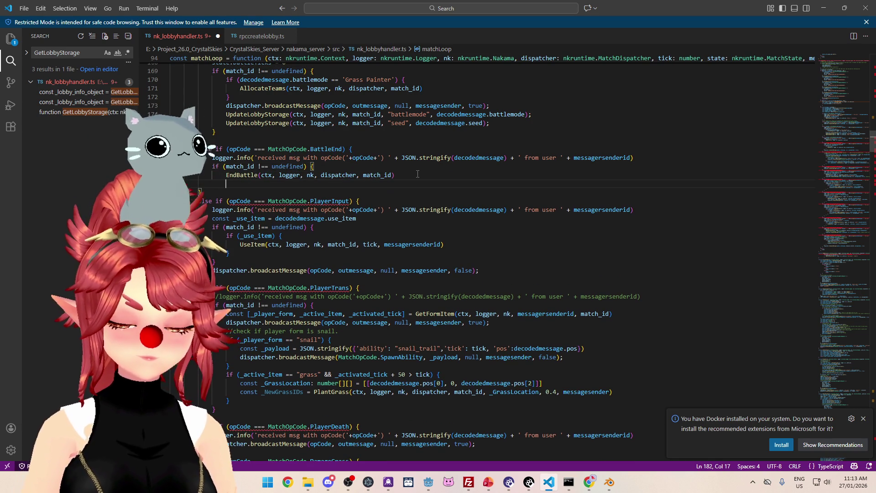
{"action": "type", "text": "}"}
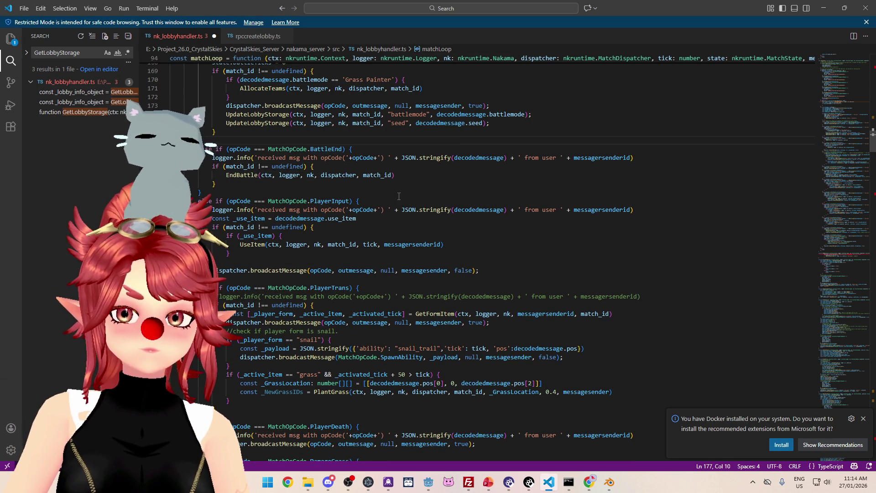
Step: Add outmessage as a sixth argument to the EndBattle call
{"action": "left_click", "coordinate": [392, 176]}
{"action": "type", "text": ", "}
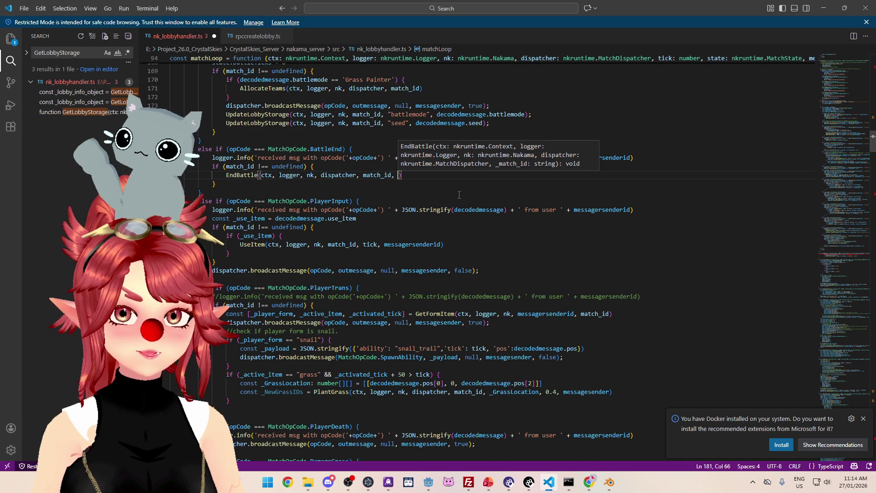
{"action": "type", "text": "ou"}
{"action": "key", "text": "Tab"}
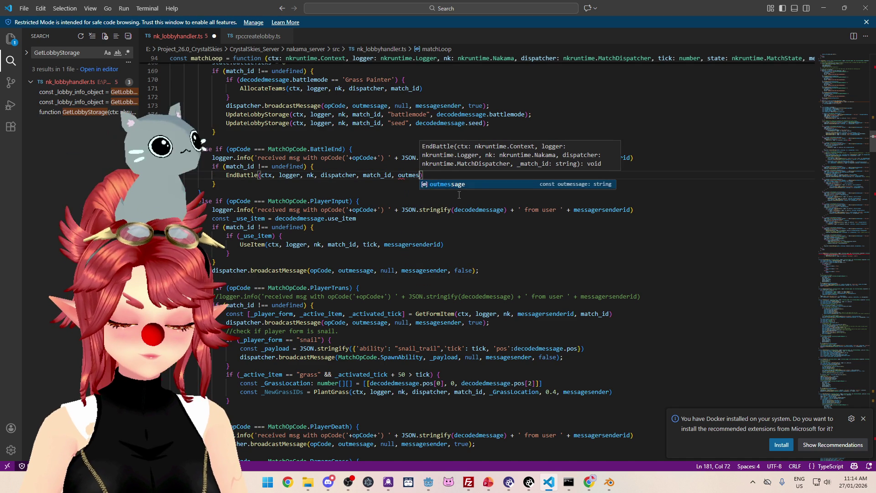
{"action": "left_click", "coordinate": [403, 200]}
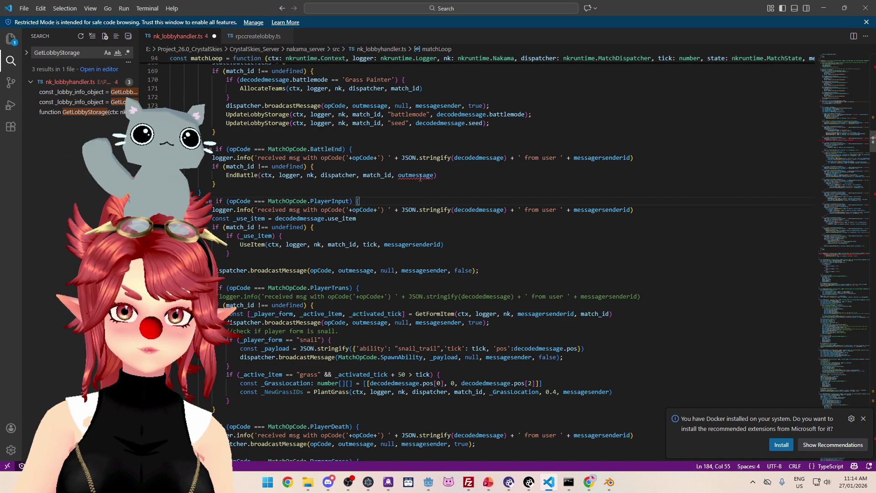
Step: Compare outmessage in the EndBattle call with the BattleStart broadcast, then go to EndBattle's definition
{"action": "mouse_move", "coordinate": [420, 177]}
{"action": "key", "text": "F12"}
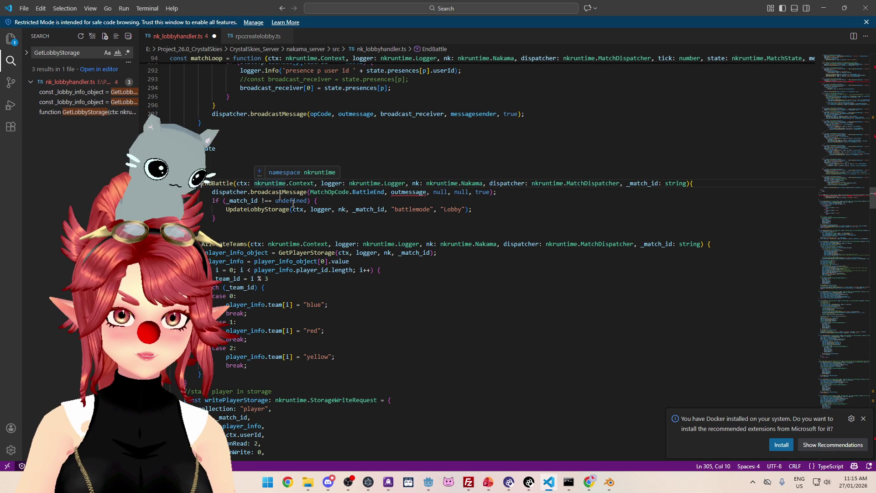
{"action": "scroll", "coordinate": [404, 197], "scroll_direction": "up", "scroll_amount": 15}
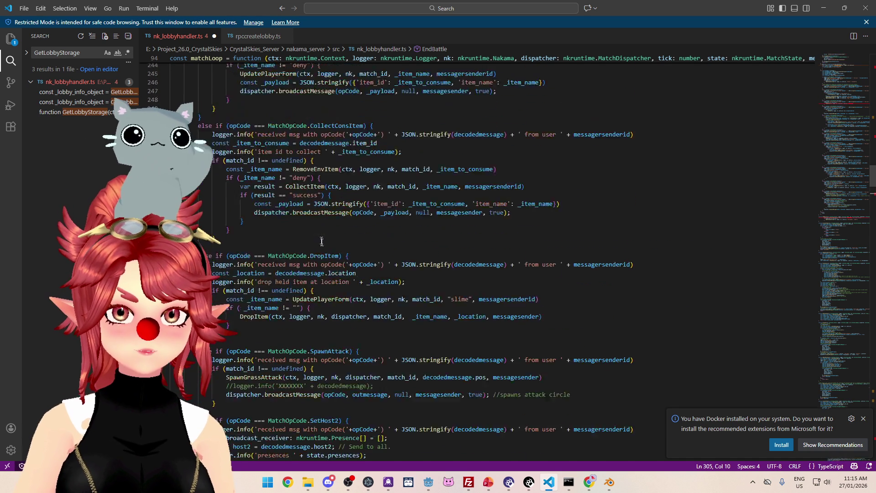
{"action": "scroll", "coordinate": [341, 255], "scroll_direction": "up", "scroll_amount": 10}
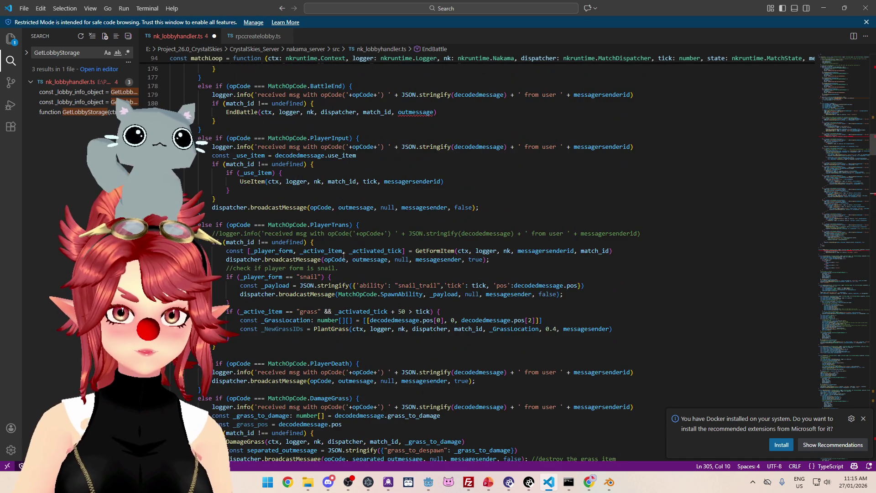
{"action": "scroll", "coordinate": [343, 256], "scroll_direction": "up", "scroll_amount": 5}
{"action": "left_click", "coordinate": [427, 250]}
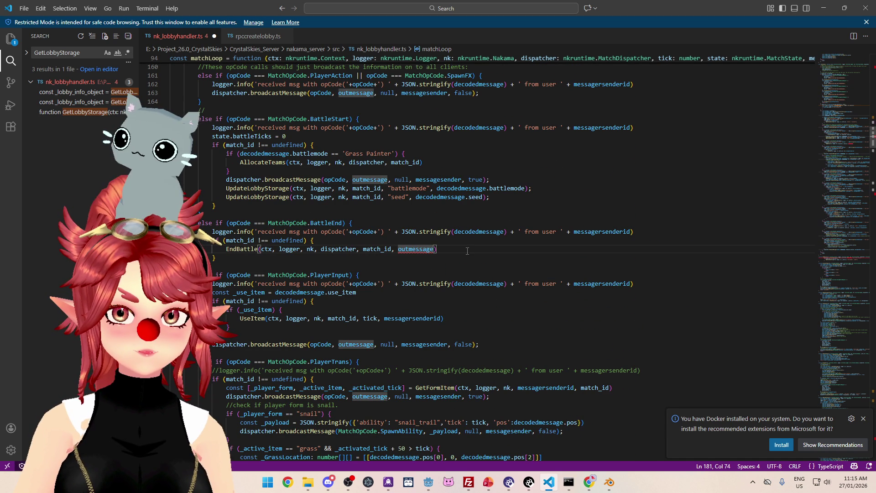
{"action": "left_click", "coordinate": [439, 253]}
{"action": "left_click", "coordinate": [370, 179]}
{"action": "left_click", "coordinate": [410, 249]}
{"action": "left_click", "coordinate": [363, 179]}
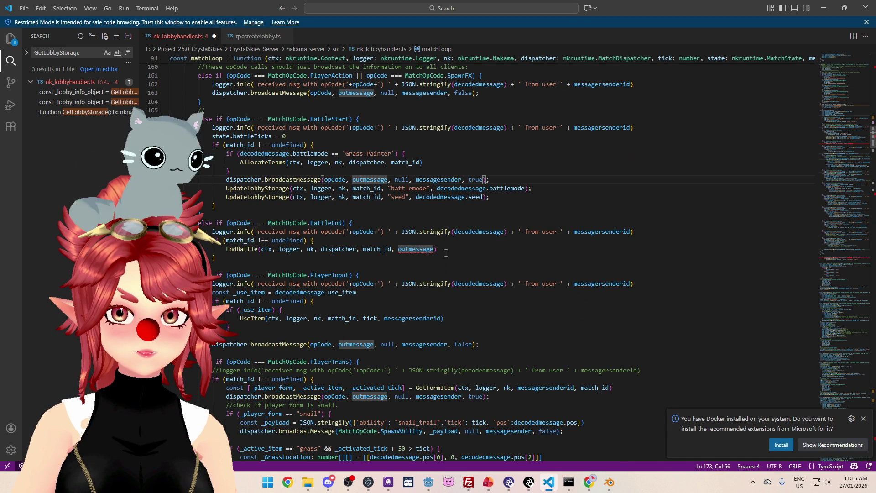
{"action": "mouse_move", "coordinate": [419, 252]}
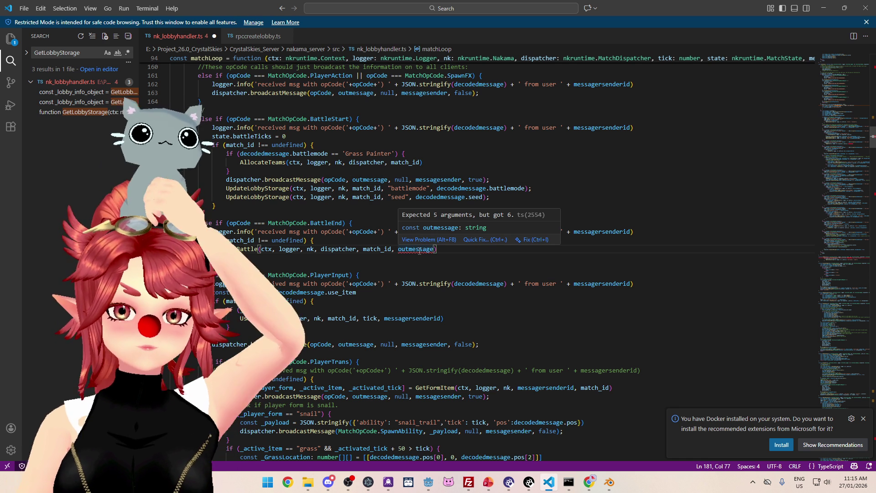
{"action": "left_click", "coordinate": [250, 252], "text": "ctrl"}
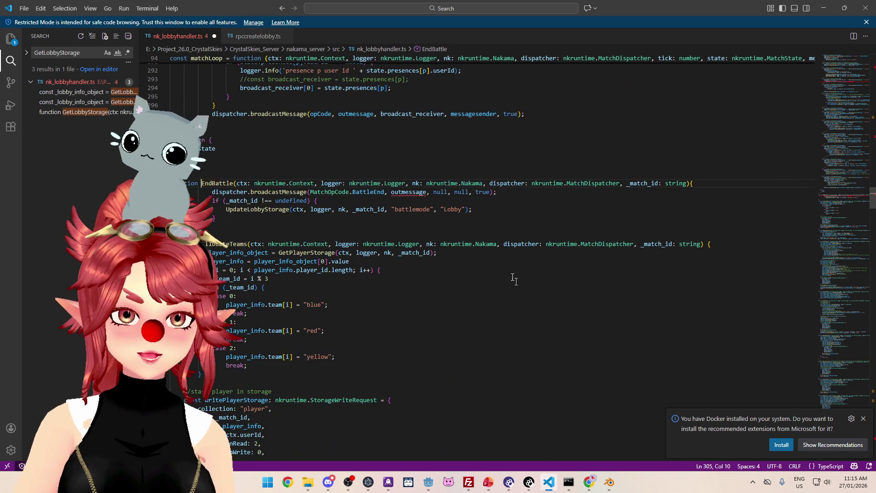
Step: Append ', outmessage: string' to EndBattle's parameters and tidy the broadcast line's indentation
{"action": "left_click", "coordinate": [685, 183]}
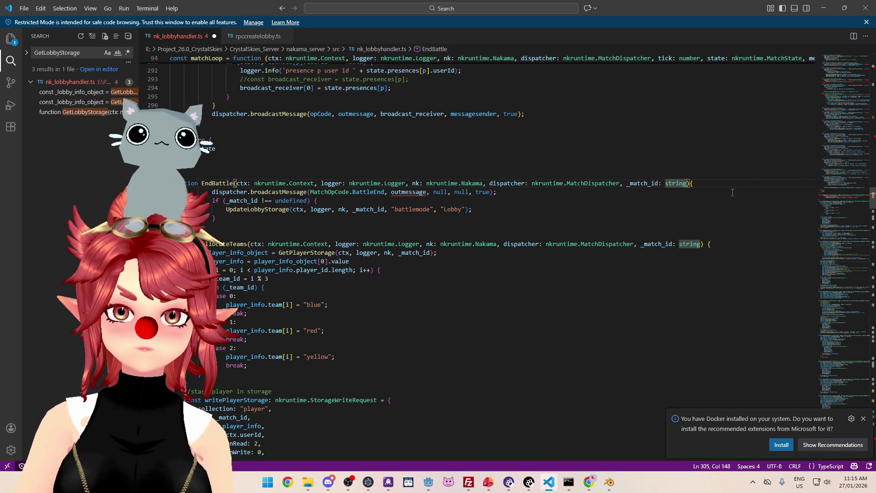
{"action": "type", "text": ", outmessage"}
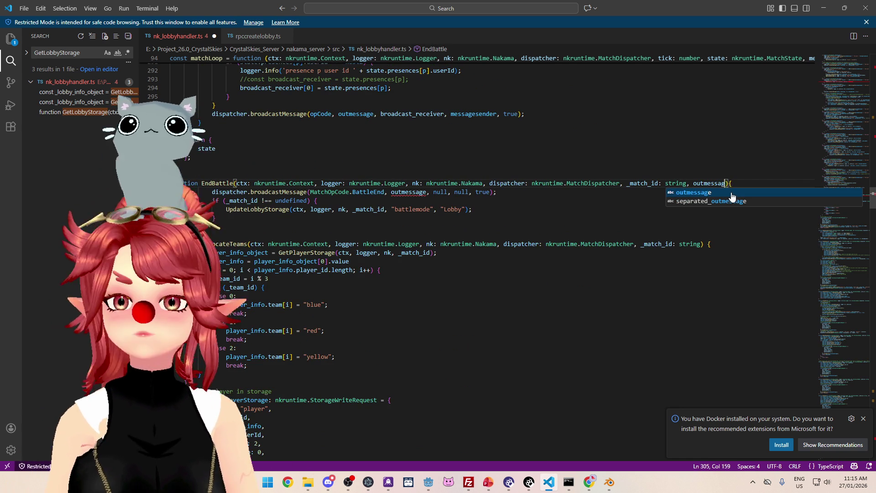
{"action": "type", "text": ": string"}
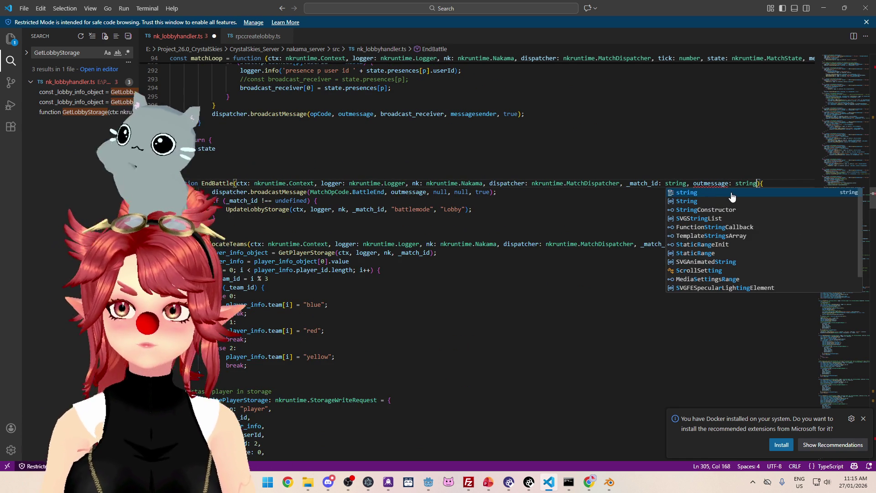
{"action": "key", "text": "Escape"}
{"action": "key", "text": "Down"}
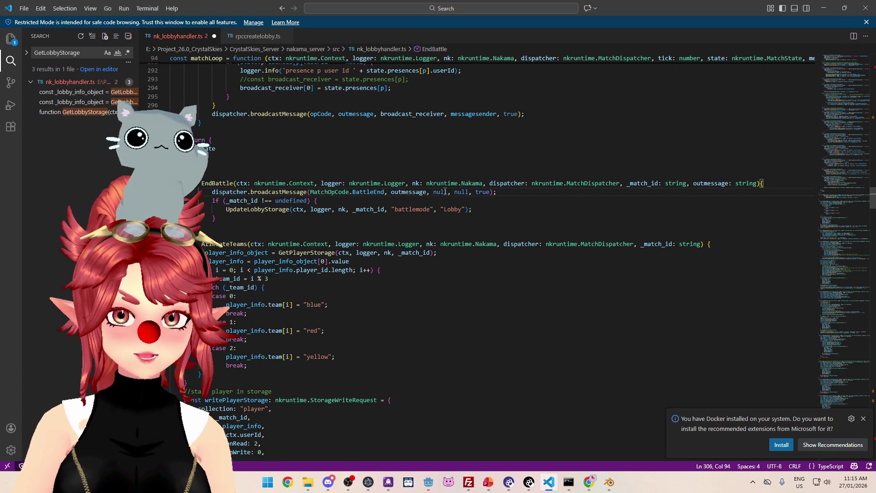
{"action": "left_click", "coordinate": [214, 190]}
{"action": "key", "text": "Return"}
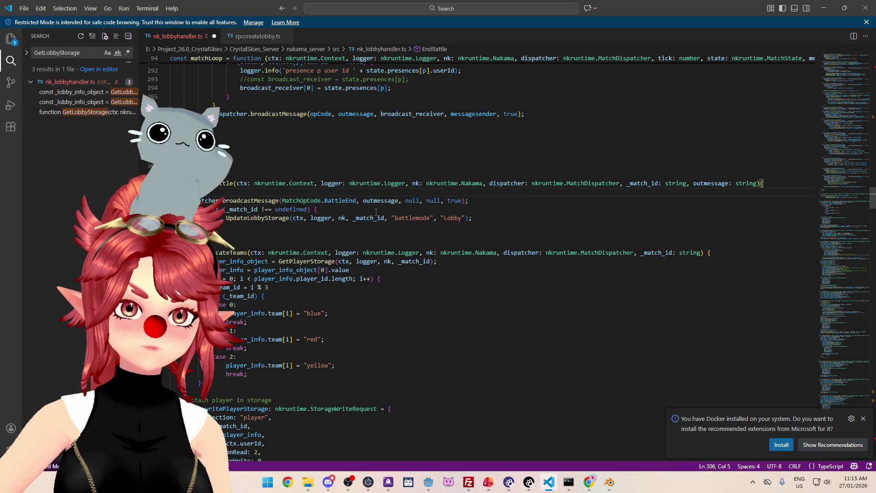
{"action": "key", "text": "Down"}
{"action": "key", "text": "Tab"}
{"action": "key", "text": "Tab"}
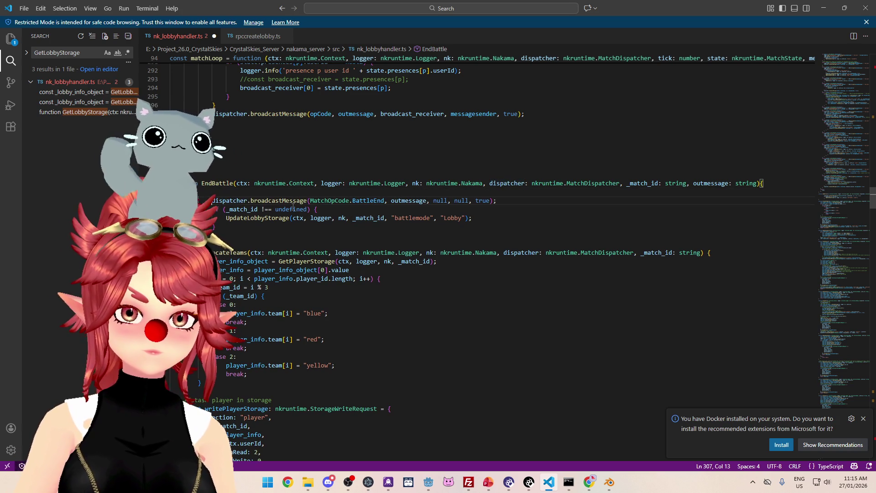
{"action": "key", "text": "Up"}
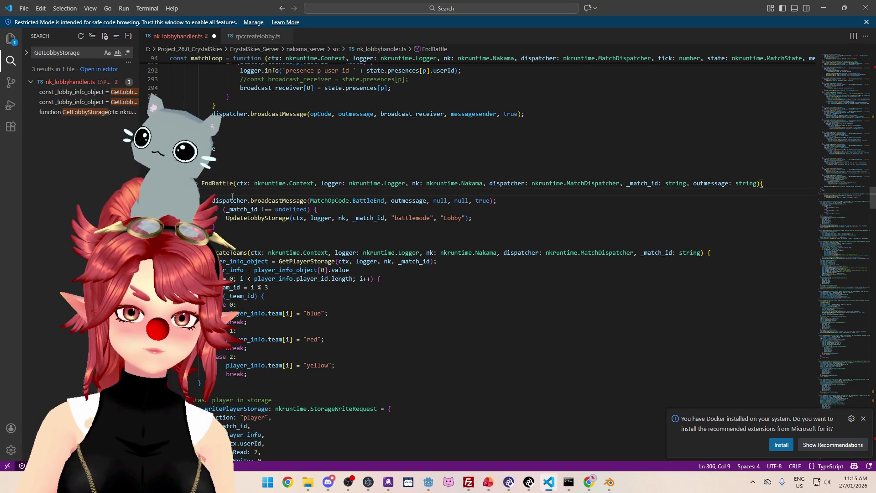
{"action": "key", "text": "BackSpace"}
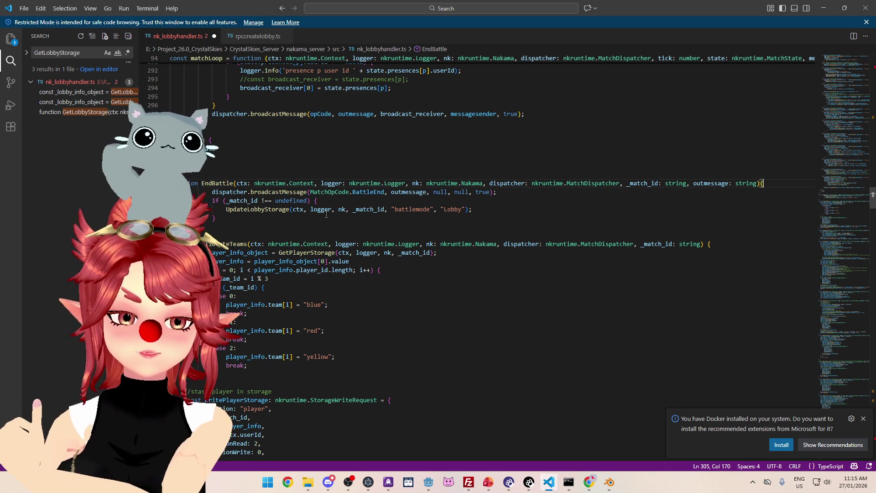
Step: Move between the EndBattle definition and its call in the BattleEnd handler
{"action": "left_click", "coordinate": [215, 183], "text": "ctrl"}
{"action": "left_click", "coordinate": [327, 183]}
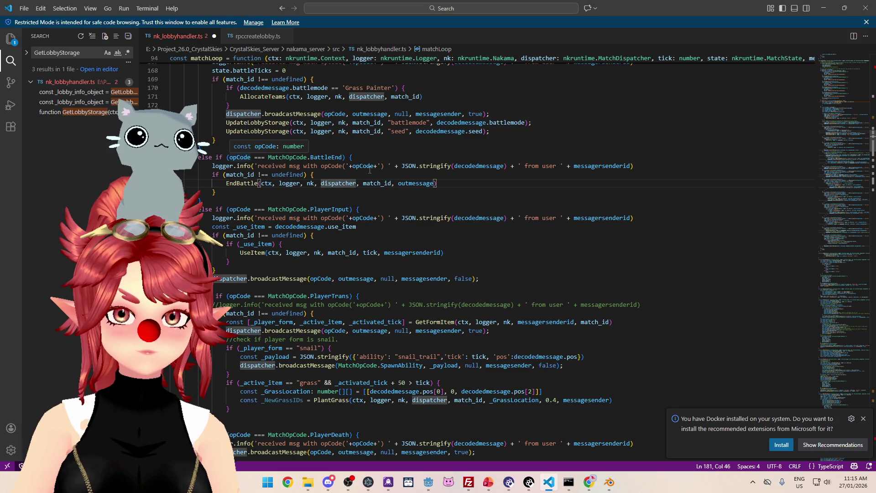
{"action": "mouse_move", "coordinate": [290, 158]}
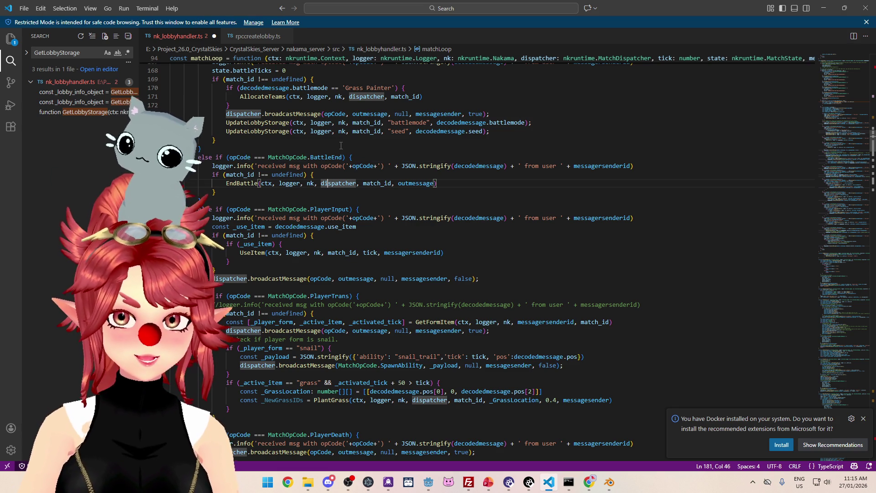
{"action": "left_click", "coordinate": [255, 183], "text": "ctrl"}
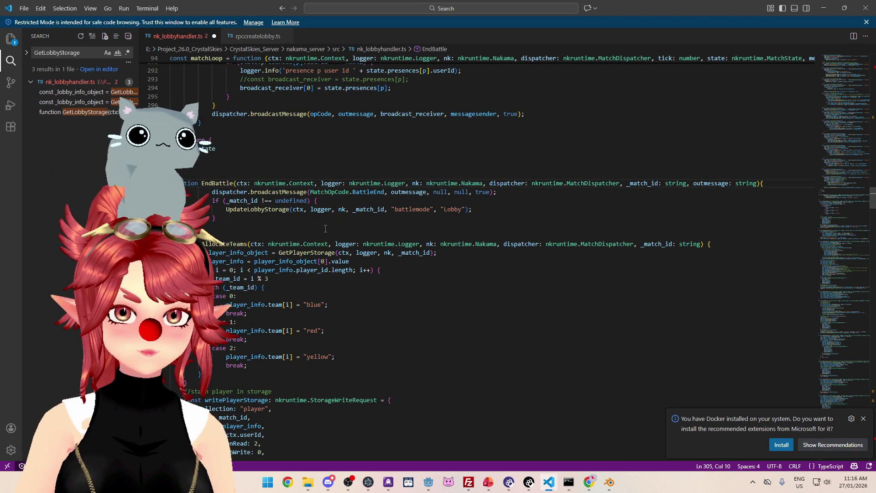
{"action": "mouse_move", "coordinate": [263, 213]}
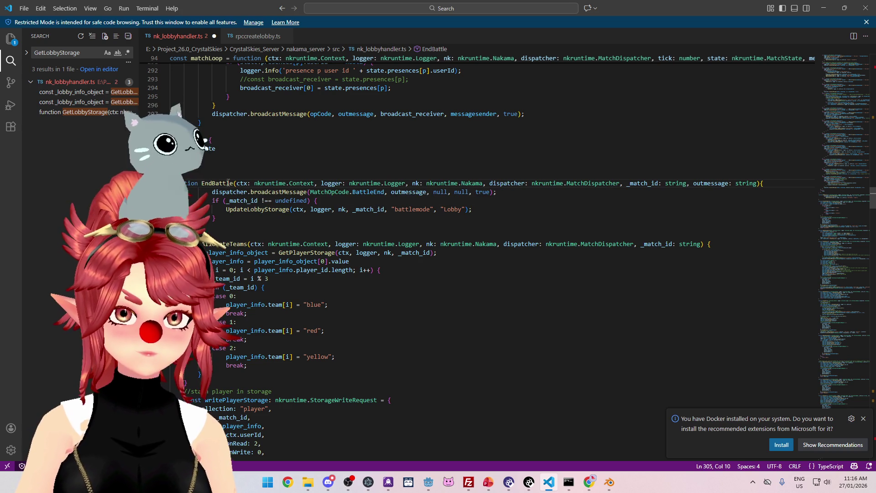
{"action": "left_click", "coordinate": [226, 187], "text": "ctrl"}
{"action": "scroll", "coordinate": [323, 218], "scroll_direction": "up", "scroll_amount": 2}
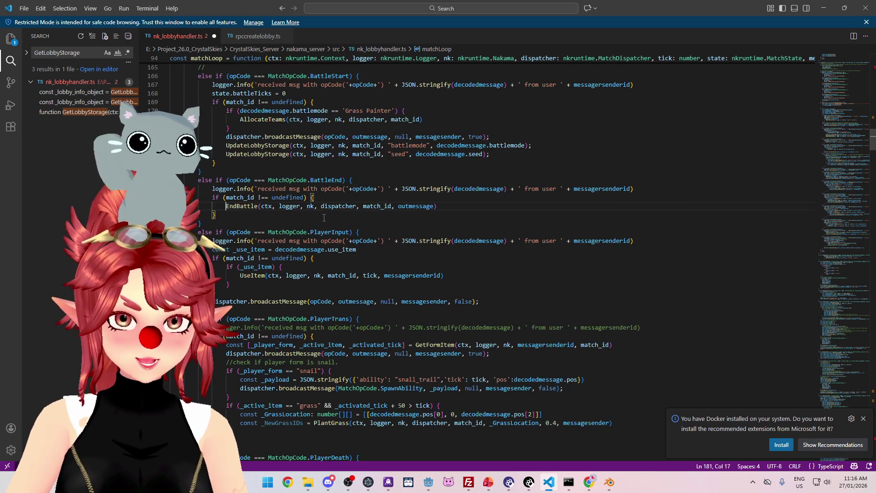
Step: Open a brace block under the Grass Painter check at line 142 and declare var _payload = {"winner": winner}
{"action": "scroll", "coordinate": [324, 218], "scroll_direction": "up", "scroll_amount": 6}
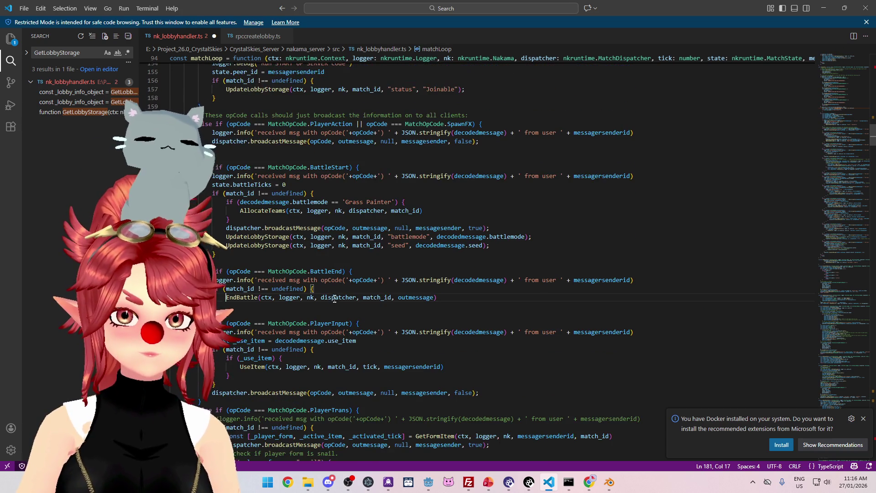
{"action": "scroll", "coordinate": [282, 137], "scroll_direction": "up", "scroll_amount": 3}
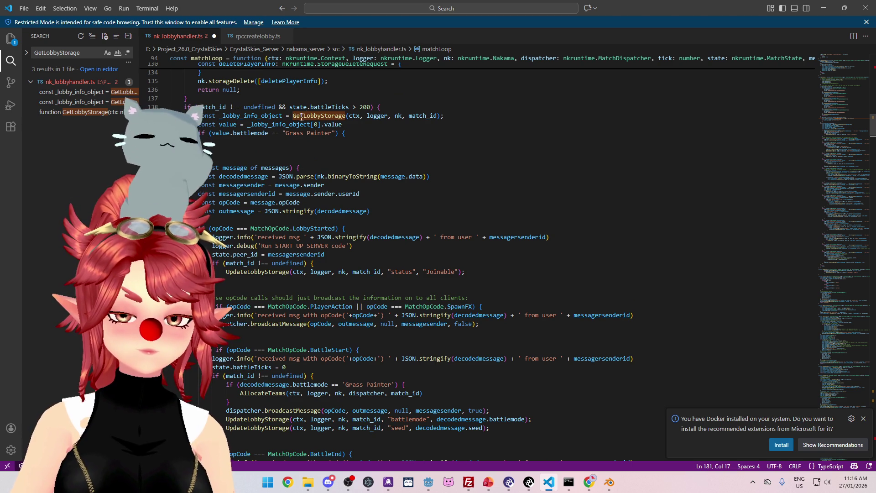
{"action": "left_click", "coordinate": [276, 141]}
{"action": "key", "text": "BackSpace"}
{"action": "key", "text": "BackSpace"}
{"action": "type", "text": "{"}
{"action": "key", "text": "Return"}
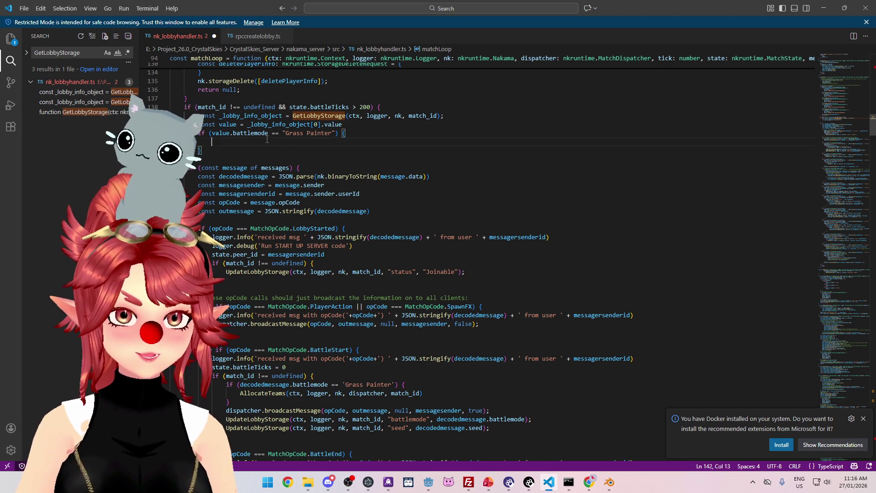
{"action": "key", "text": "BackSpace"}
{"action": "type", "text": "var _payload = {\"winner\": winner}"}
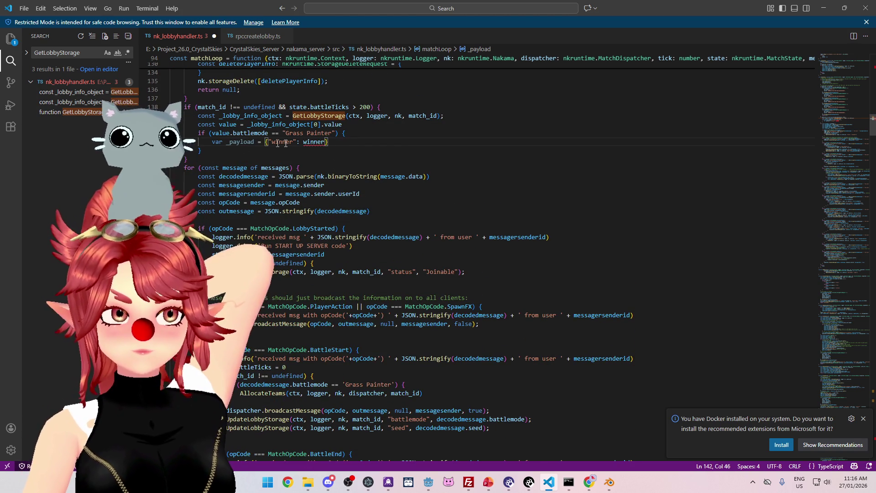
{"action": "mouse_move", "coordinate": [326, 143]}
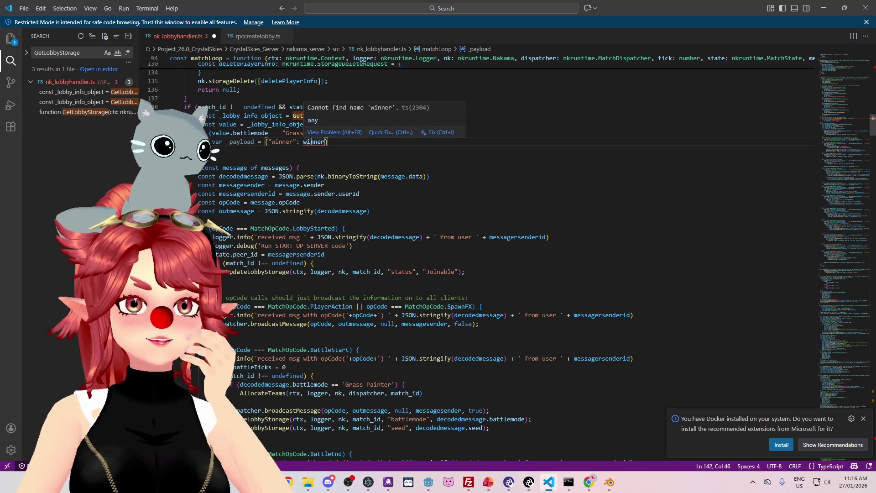
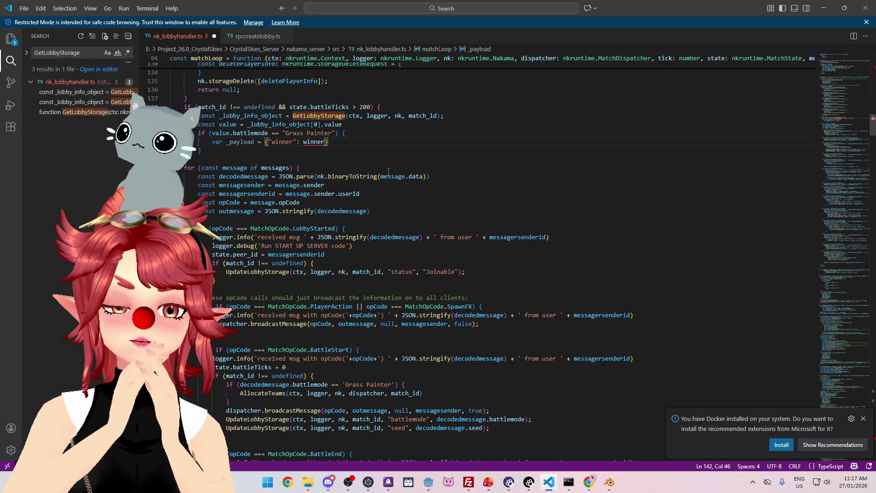
Step: Rename the payload key winner to winning_team and set its value to "blue" on line 142
{"action": "left_click", "coordinate": [272, 142]}
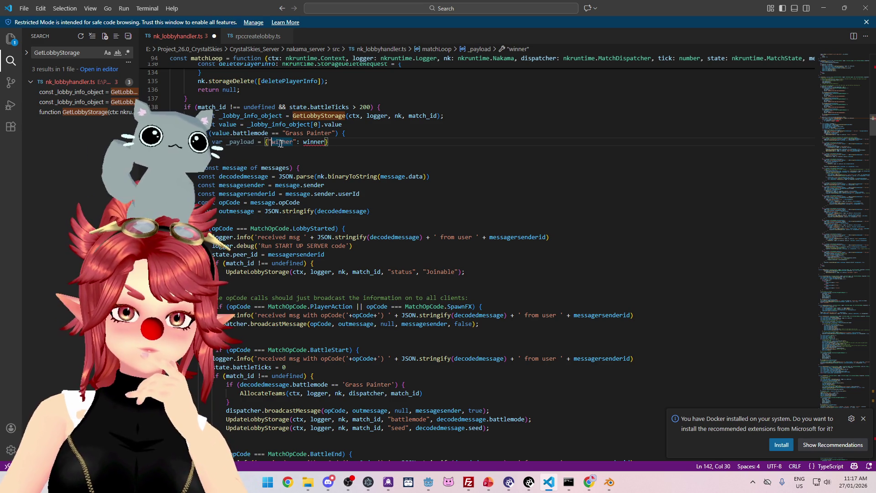
{"action": "left_click", "coordinate": [292, 142]}
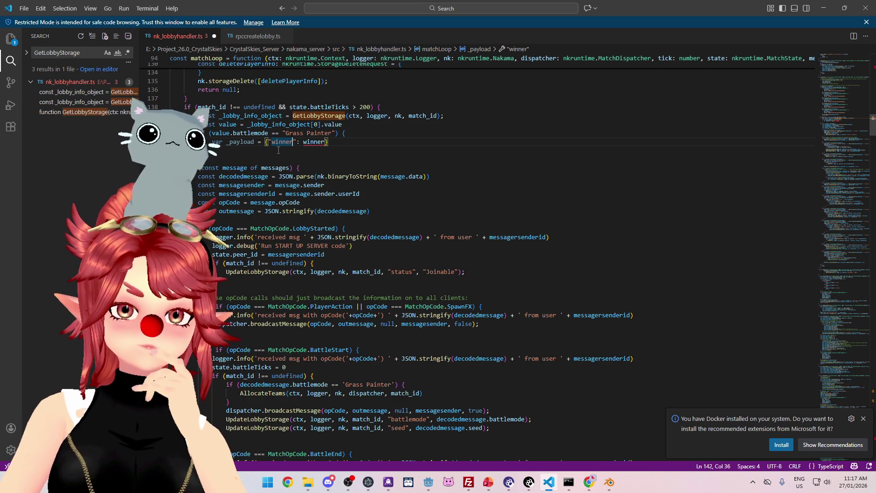
{"action": "key", "text": "BackSpace"}
{"action": "key", "text": "BackSpace"}
{"action": "type", "text": "ing_team"}
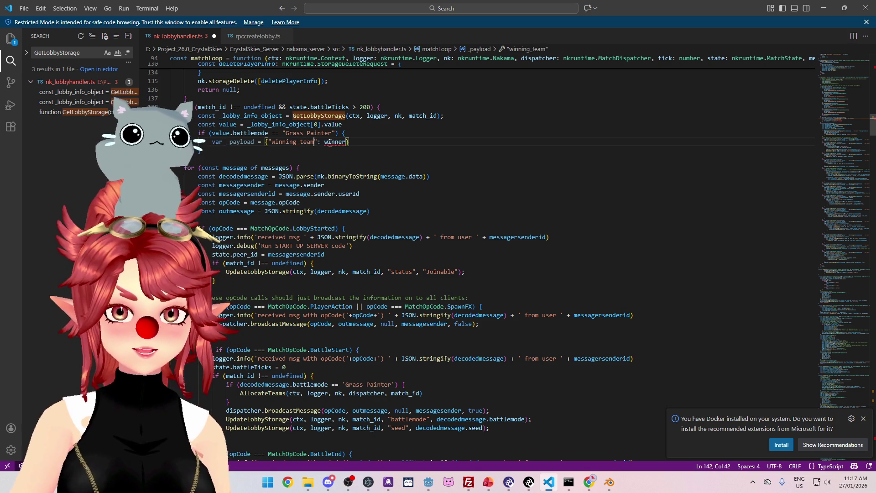
{"action": "double_click", "coordinate": [329, 143]}
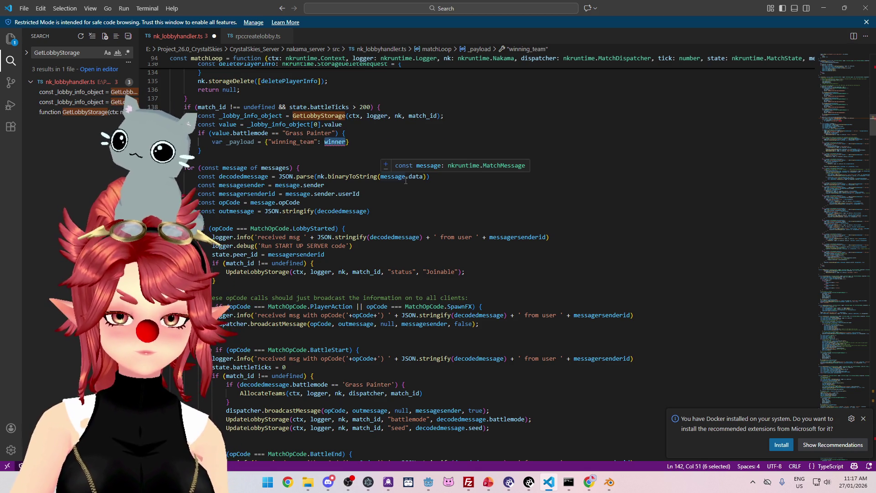
{"action": "type", "text": "\"blue"}
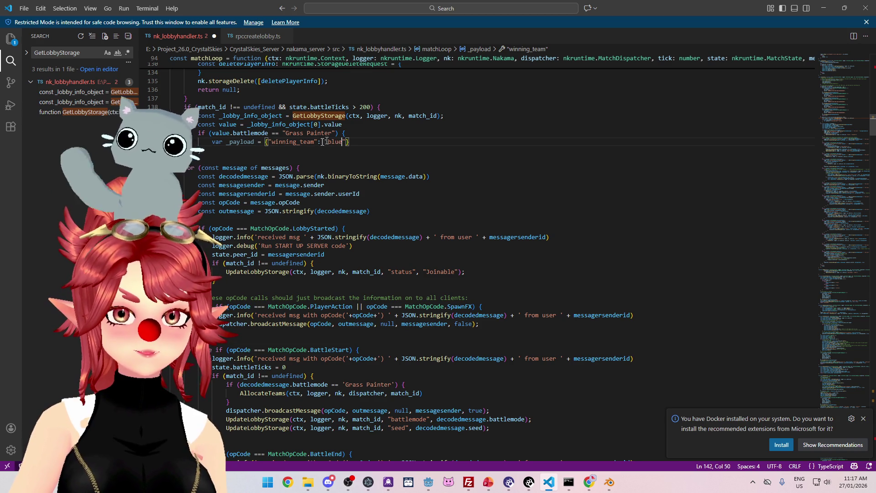
{"action": "scroll", "coordinate": [319, 146], "scroll_direction": "down", "scroll_amount": 9}
Step: Copy the existing EndBattle call and paste it below the Grass Painter payload line
{"action": "scroll", "coordinate": [315, 281], "scroll_direction": "down", "scroll_amount": 1}
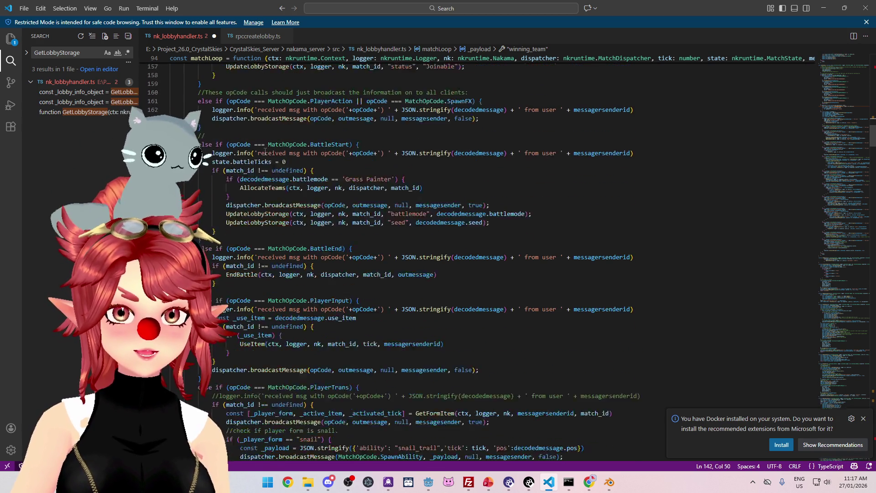
{"action": "mouse_move", "coordinate": [438, 206]}
{"action": "left_mouse_down"}
{"action": "mouse_move", "coordinate": [215, 213]}
{"action": "mouse_move", "coordinate": [210, 199]}
{"action": "left_mouse_up"}
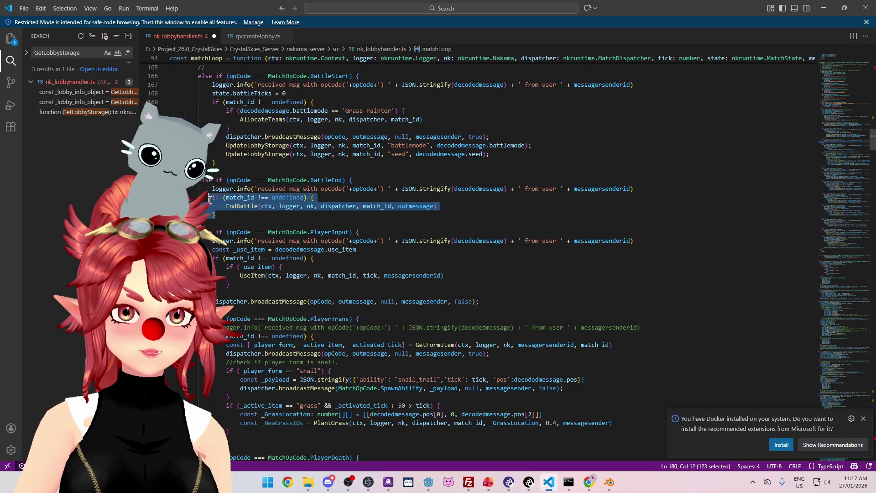
{"action": "scroll", "coordinate": [212, 199], "scroll_direction": "up", "scroll_amount": 12}
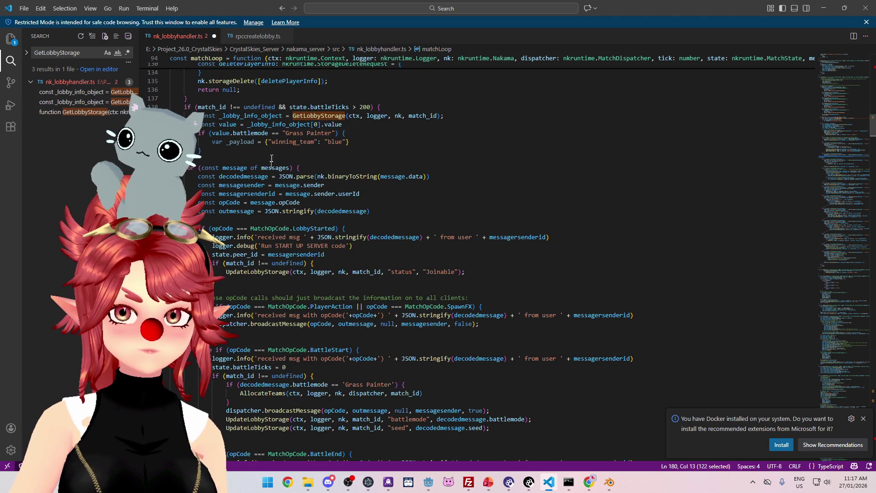
{"action": "scroll", "coordinate": [272, 158], "scroll_direction": "down", "scroll_amount": 13}
{"action": "left_click_drag", "start_coordinate": [437, 183], "coordinate": [226, 185]}
{"action": "key", "text": "ctrl+c"}
{"action": "scroll", "coordinate": [356, 172], "scroll_direction": "up", "scroll_amount": 15}
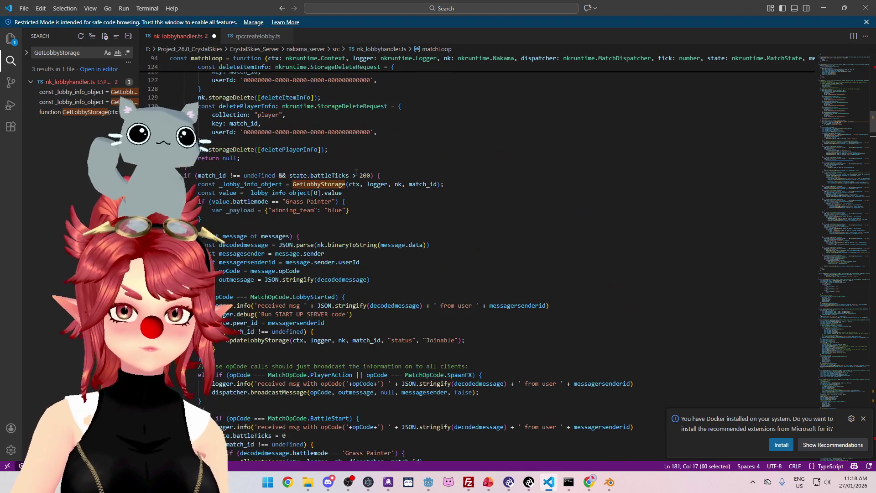
{"action": "left_click", "coordinate": [357, 215]}
{"action": "key", "text": "Return"}
{"action": "key", "text": "ctrl+v"}
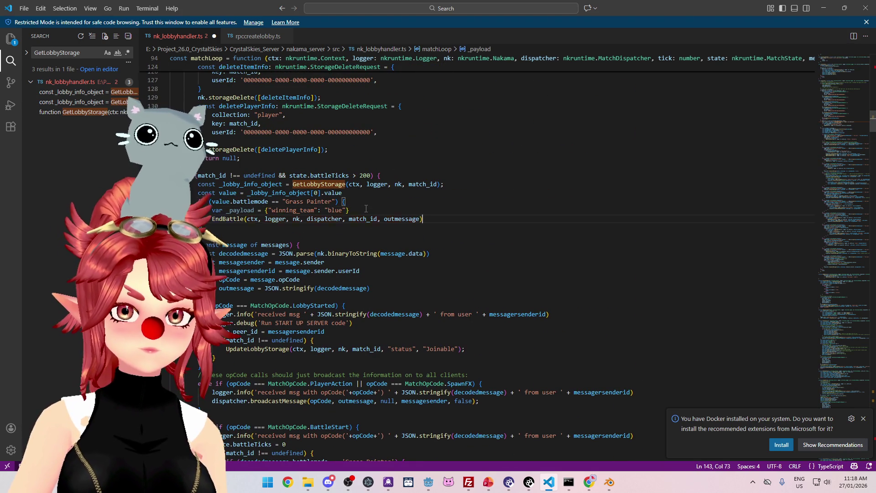
Step: Rename the variable to _payload and pass it to the new EndBattle call instead of outmessage
{"action": "left_click", "coordinate": [479, 191]}
{"action": "left_click", "coordinate": [227, 210]}
{"action": "type", "text": "_"}
{"action": "double_click", "coordinate": [237, 210]}
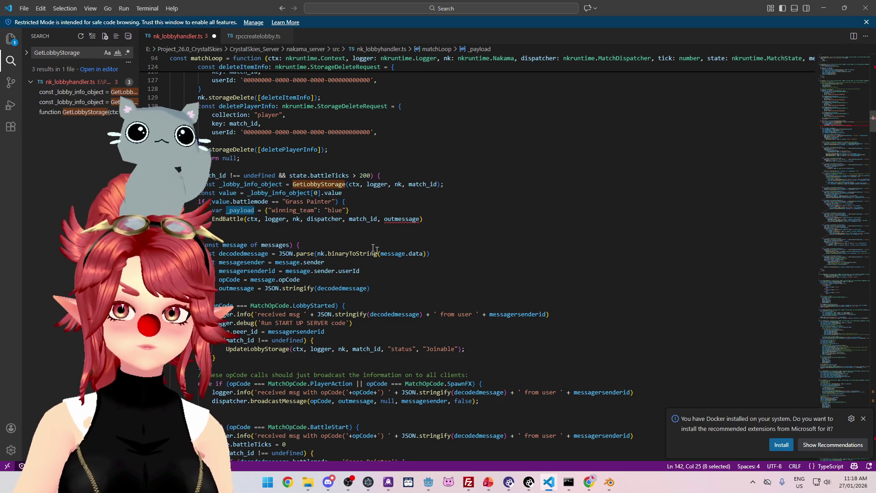
{"action": "key", "text": "ctrl+c"}
{"action": "double_click", "coordinate": [385, 220]}
{"action": "key", "text": "ctrl+v"}
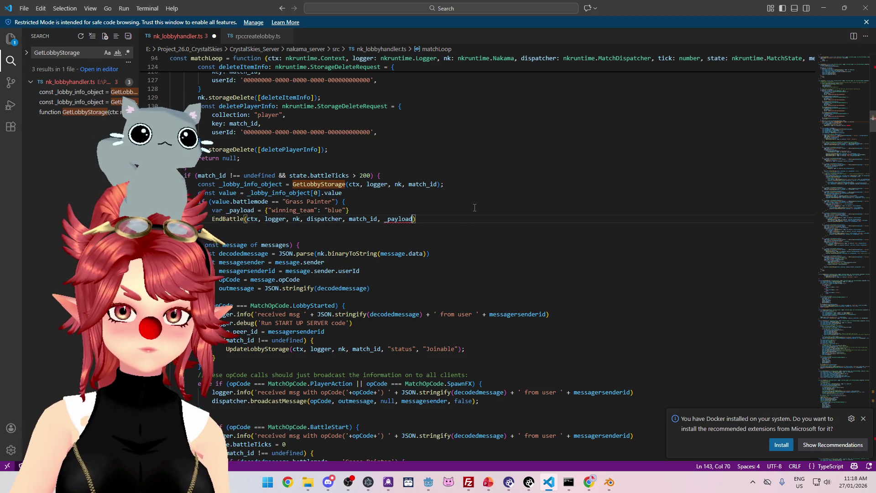
{"action": "left_click", "coordinate": [474, 208]}
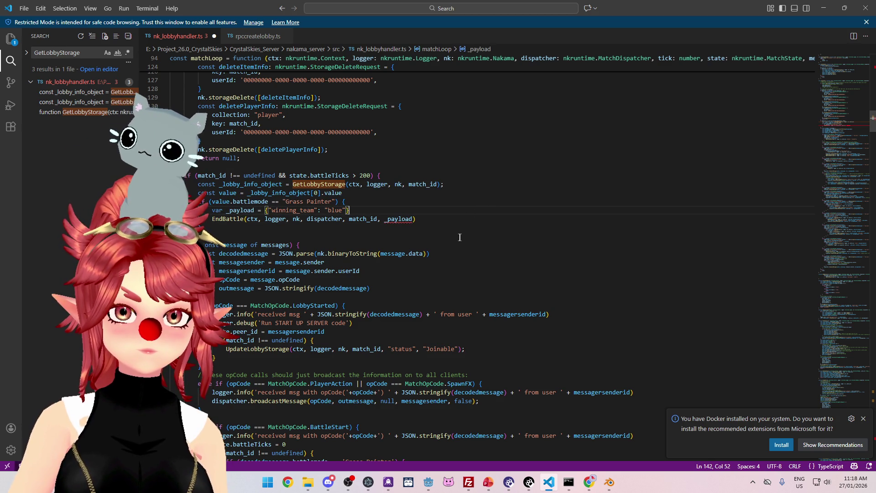
{"action": "key", "text": "Up"}
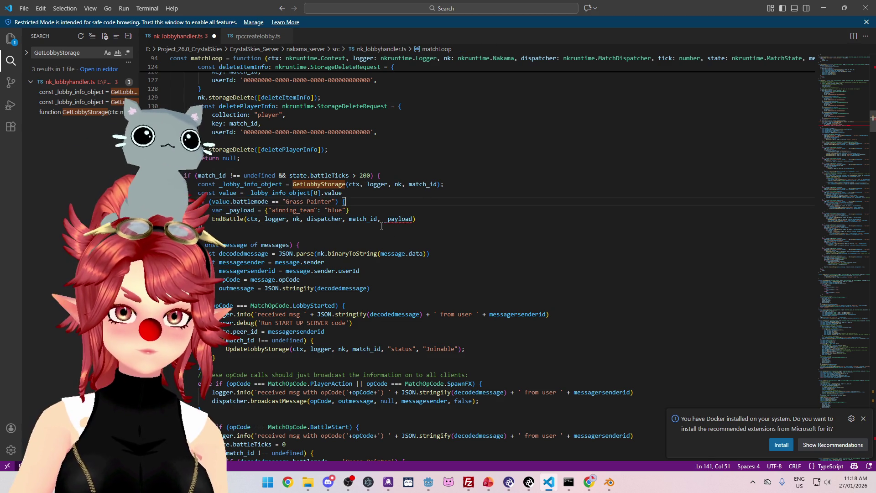
Step: Wrap the winning_team payload object in JSON.stringify() and save nk_lobbyhandler.ts
{"action": "mouse_move", "coordinate": [393, 220]}
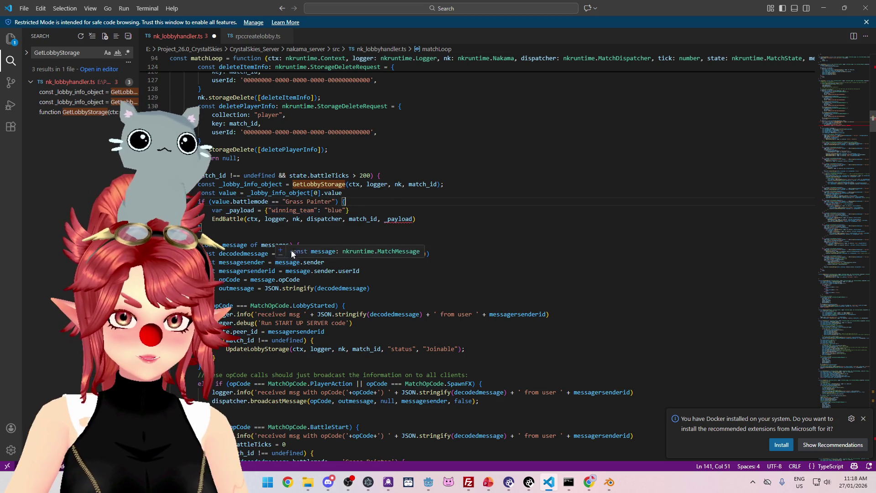
{"action": "mouse_move", "coordinate": [287, 253]}
{"action": "left_click_drag", "start_coordinate": [265, 288], "coordinate": [317, 288]}
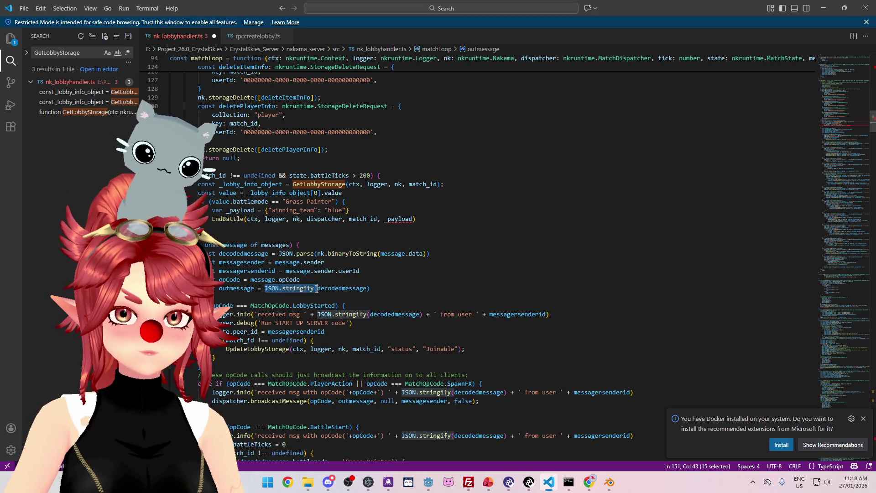
{"action": "key", "text": "ctrl+c"}
{"action": "left_click", "coordinate": [264, 210]}
{"action": "key", "text": "ctrl+v"}
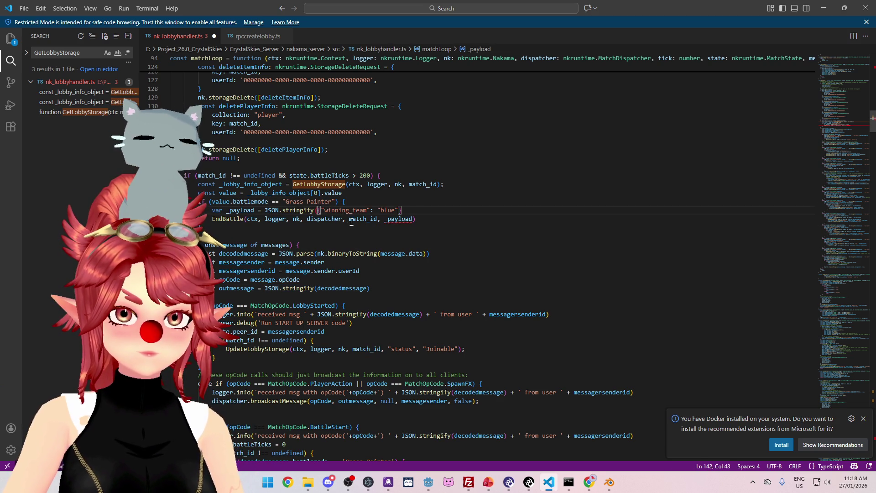
{"action": "left_click", "coordinate": [420, 209]}
{"action": "type", "text": ")"}
{"action": "key", "text": "Up"}
{"action": "key", "text": "Up"}
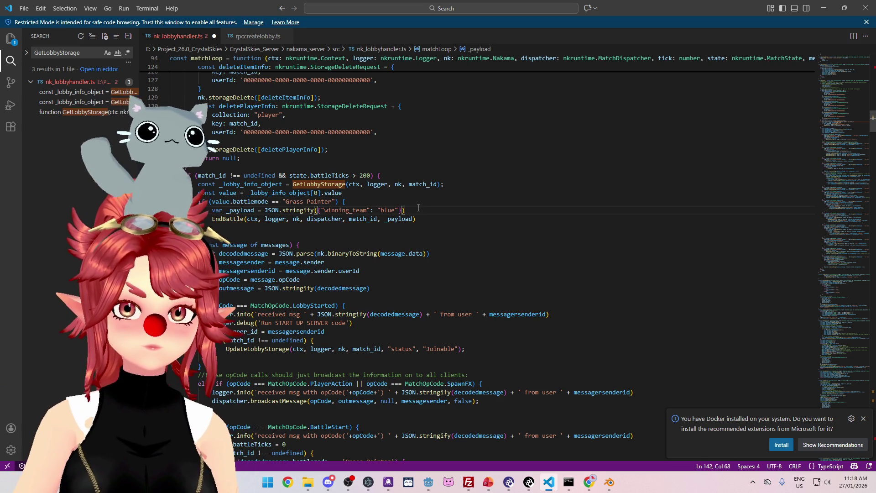
{"action": "key", "text": "ctrl+s"}
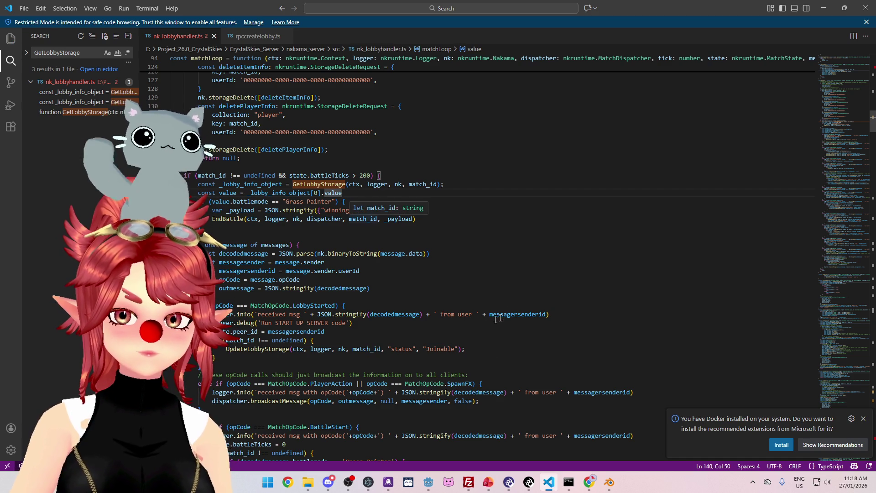
{"action": "left_click", "coordinate": [428, 482]}
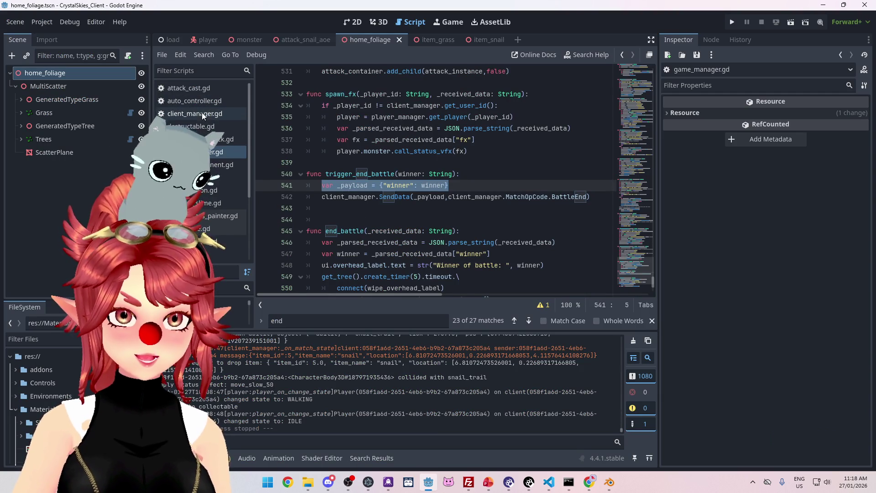
{"action": "left_click", "coordinate": [202, 112]}
{"action": "scroll", "coordinate": [412, 249], "scroll_direction": "down", "scroll_amount": 5}
{"action": "scroll", "coordinate": [412, 249], "scroll_direction": "down", "scroll_amount": 11}
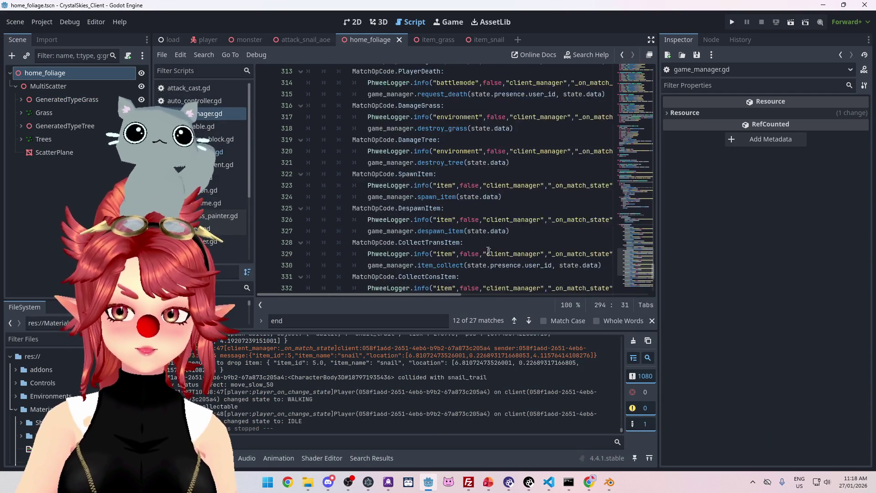
{"action": "scroll", "coordinate": [432, 222], "scroll_direction": "up", "scroll_amount": 8}
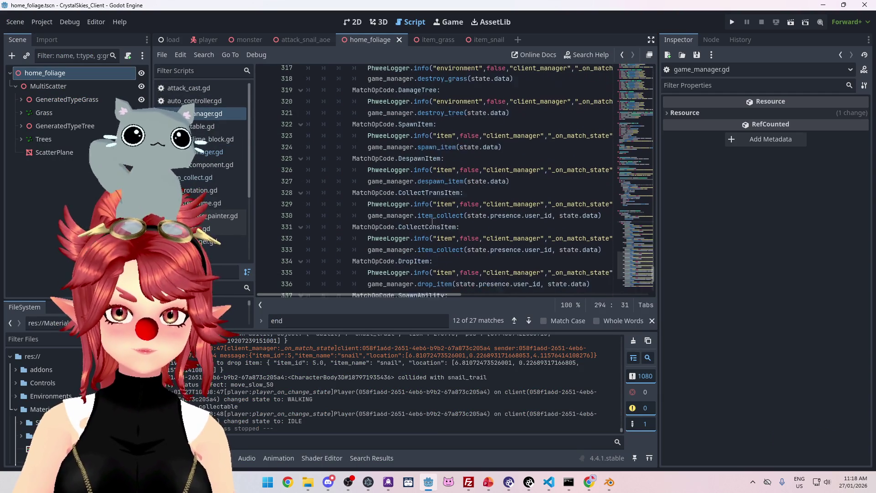
{"action": "scroll", "coordinate": [432, 220], "scroll_direction": "up", "scroll_amount": 1}
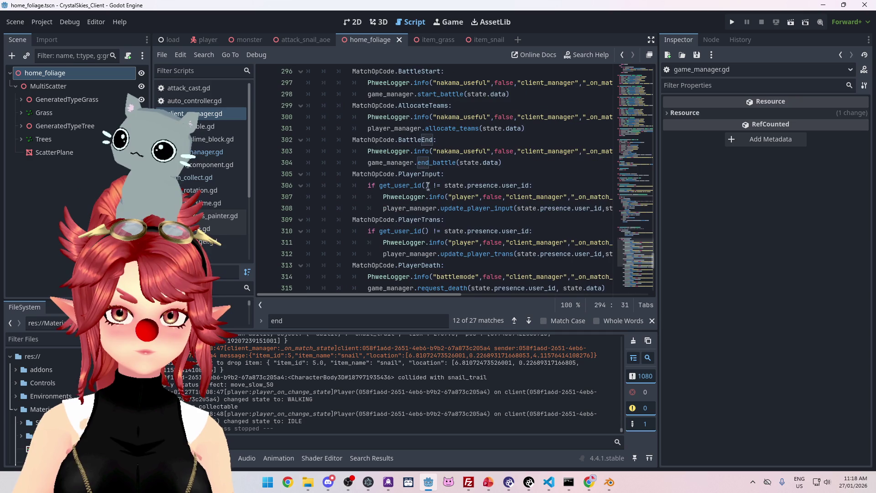
{"action": "left_click", "coordinate": [449, 161], "text": "ctrl"}
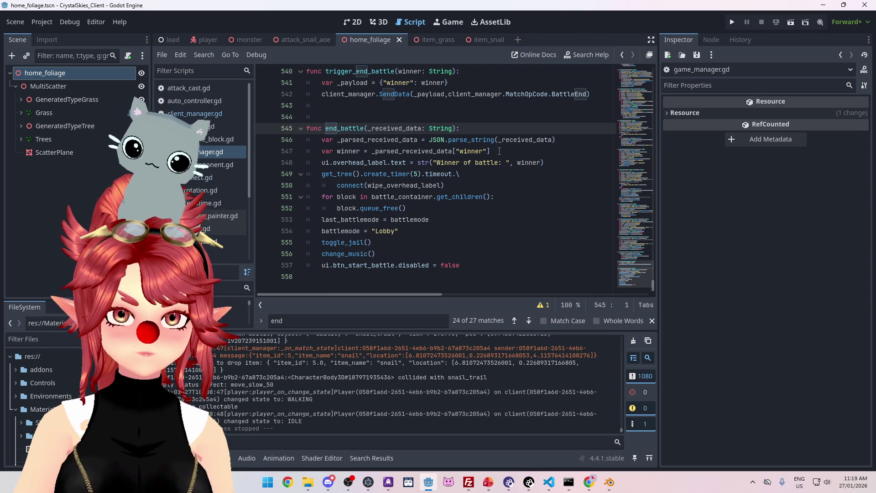
{"action": "left_click", "coordinate": [499, 151]}
{"action": "left_click", "coordinate": [333, 230]}
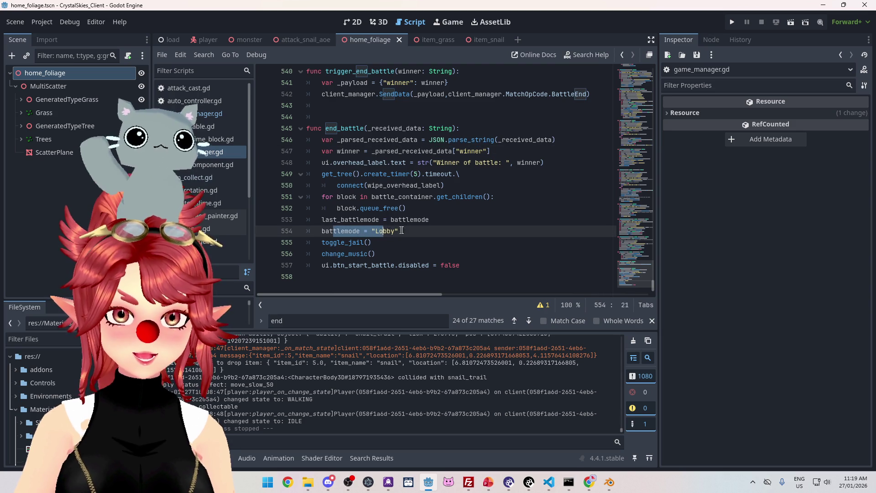
{"action": "left_click", "coordinate": [501, 151]}
{"action": "left_click_drag", "start_coordinate": [343, 152], "coordinate": [491, 151]}
{"action": "left_click", "coordinate": [491, 151]}
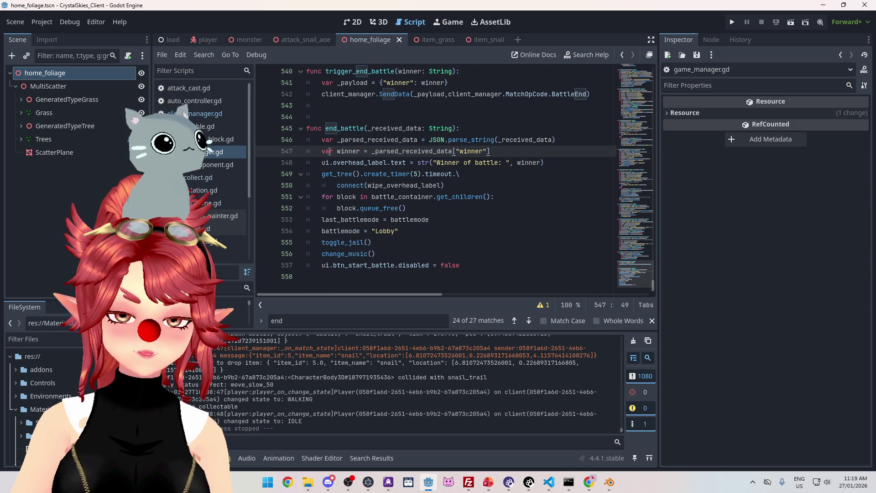
Step: Insert a "match battlemode:" block above the winner lookup with a "Dodge Block" case
{"action": "key", "text": "ctrl+shift+Return"}
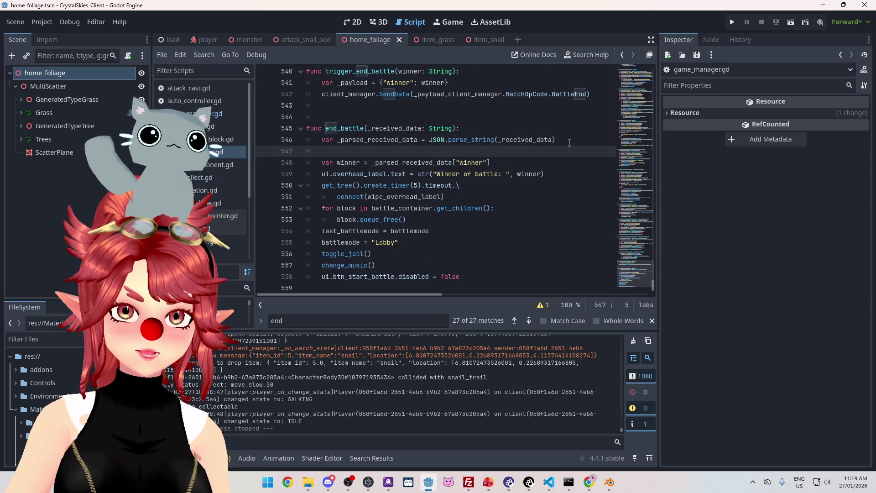
{"action": "type", "text": "match"}
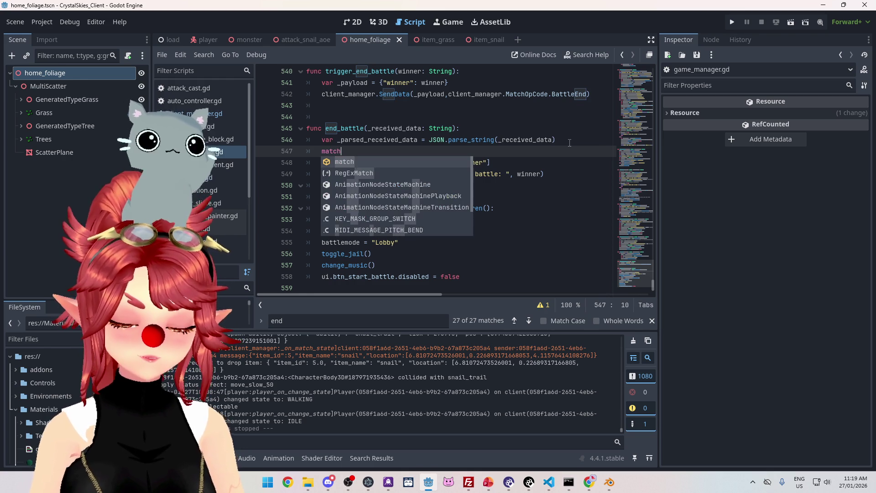
{"action": "type", "text": " battlemode"}
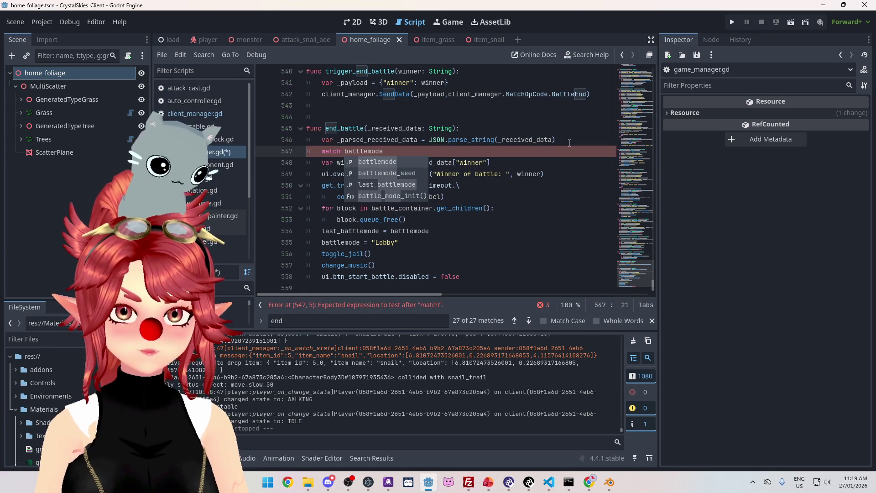
{"action": "type", "text": ":"}
{"action": "key", "text": "Return"}
{"action": "type", "text": "\"Dodge Block"}
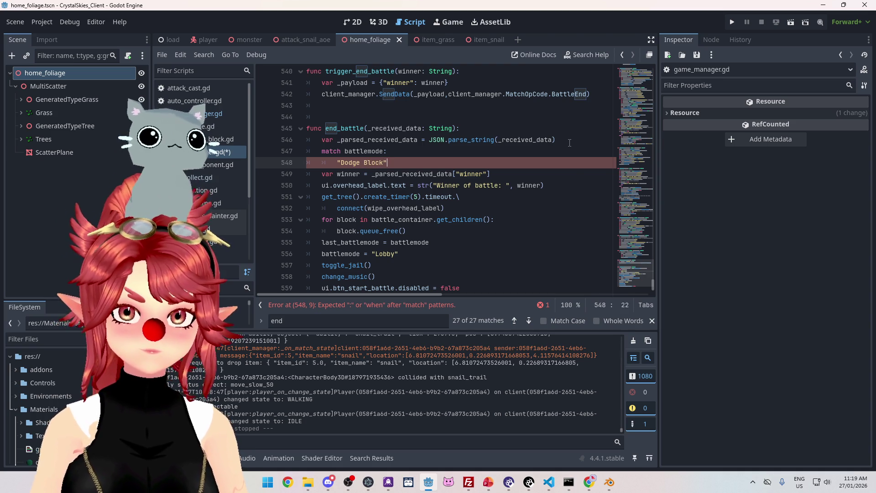
{"action": "type", "text": "\""}
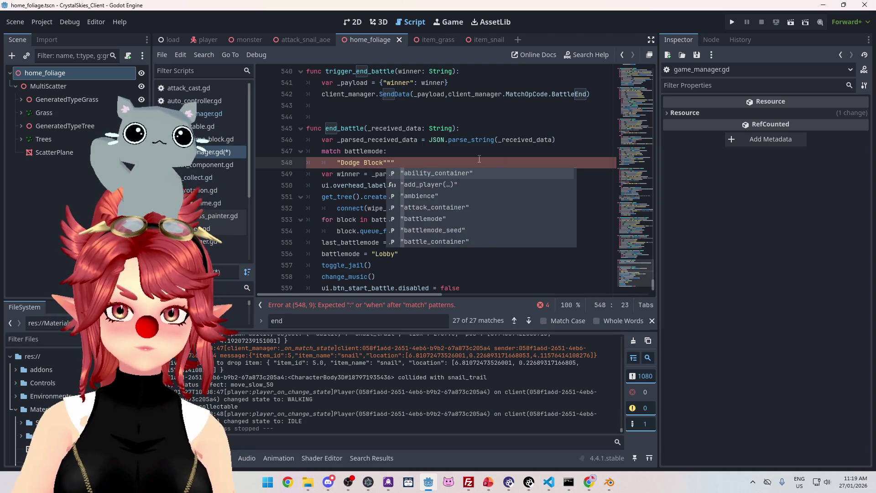
{"action": "key", "text": "BackSpace"}
{"action": "type", "text": ":"}
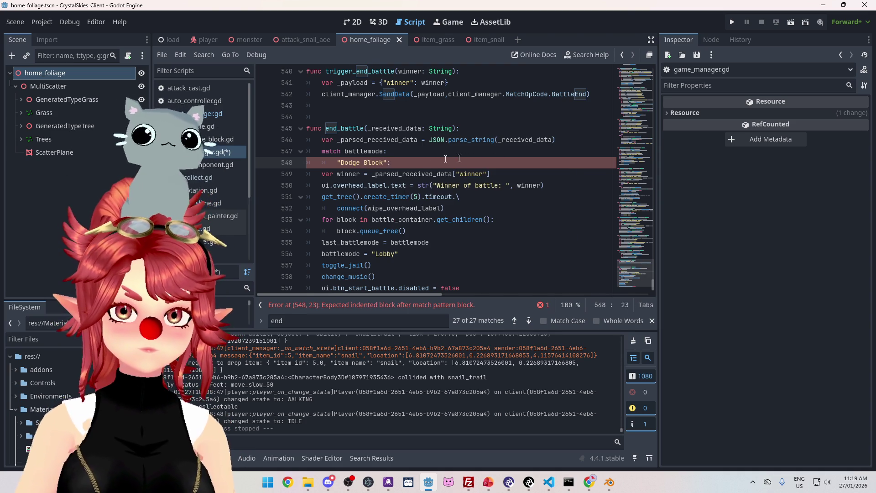
Step: Indent the winner and label lines under Dodge Block and add a "Grass Painter" case
{"action": "left_click", "coordinate": [323, 174]}
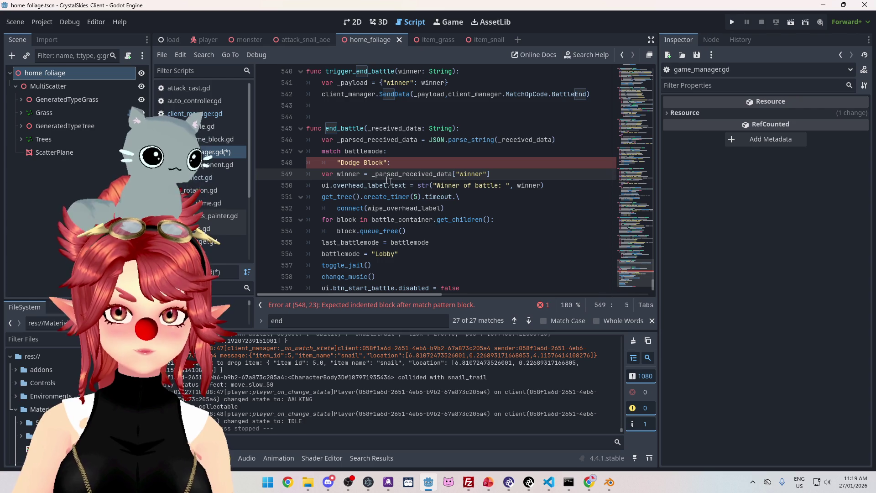
{"action": "mouse_move", "coordinate": [374, 176]}
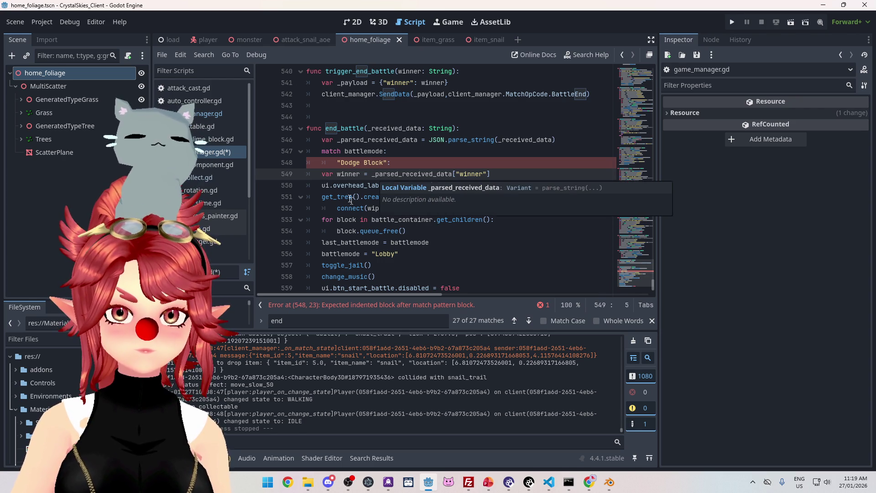
{"action": "left_click_drag", "start_coordinate": [323, 177], "coordinate": [564, 186]}
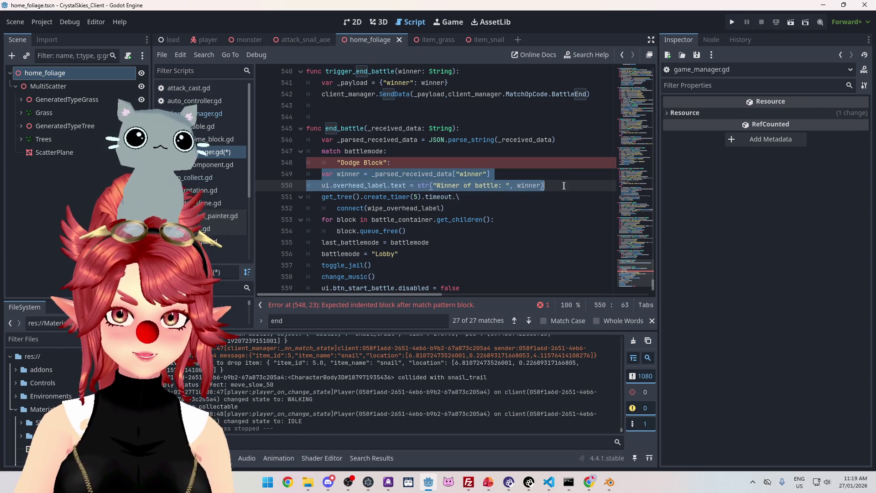
{"action": "key", "text": "Tab"}
{"action": "key", "text": "Tab"}
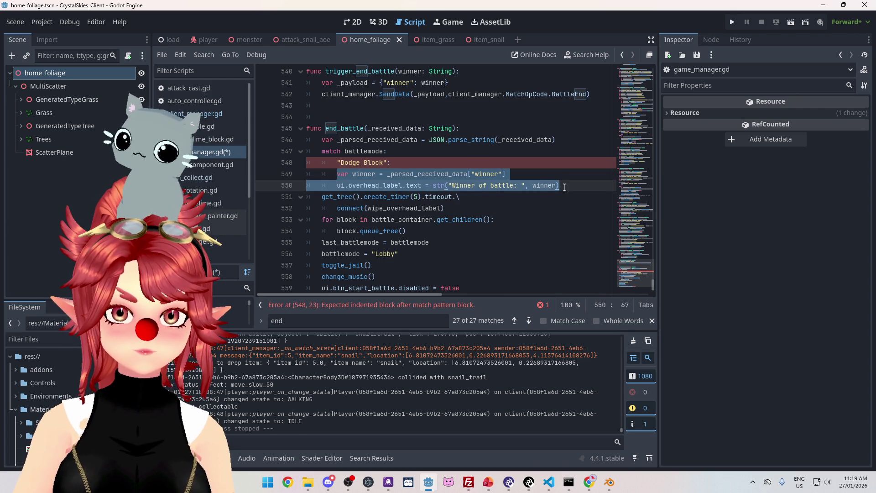
{"action": "left_click", "coordinate": [582, 185]}
{"action": "key", "text": "Return"}
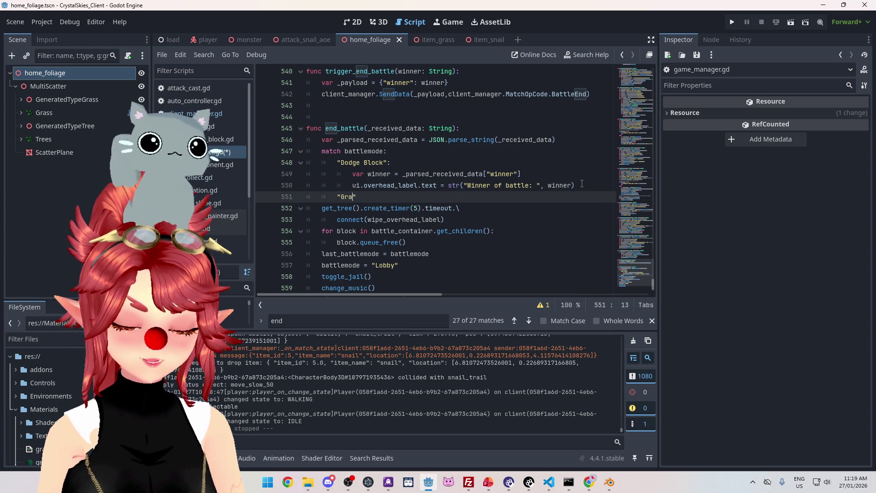
{"action": "type", "text": "ainter"}
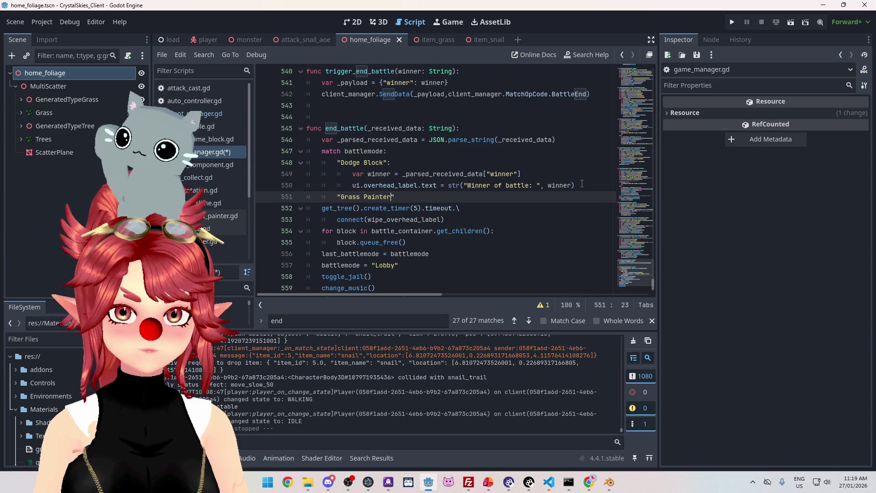
{"action": "key", "text": "End"}
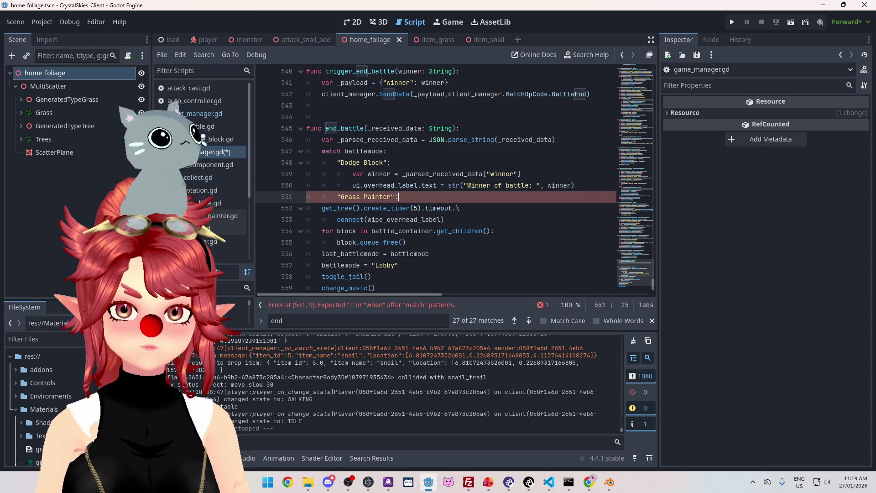
{"action": "key", "text": "Return"}
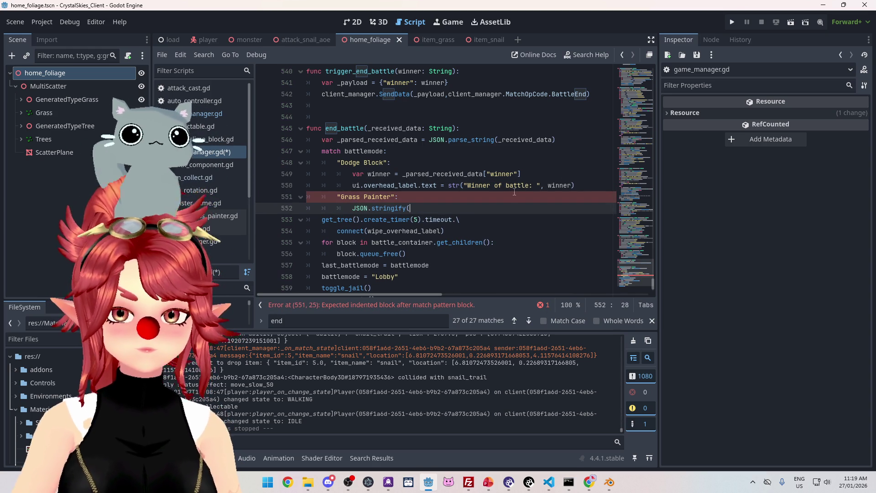
Step: Copy the winner lines into Grass Painter, reading winningteam and labelled "Winning team: "
{"action": "mouse_move", "coordinate": [354, 175]}
{"action": "left_mouse_down"}
{"action": "mouse_move", "coordinate": [555, 177]}
{"action": "mouse_move", "coordinate": [559, 185]}
{"action": "mouse_move", "coordinate": [557, 172]}
{"action": "mouse_move", "coordinate": [350, 174]}
{"action": "left_mouse_up"}
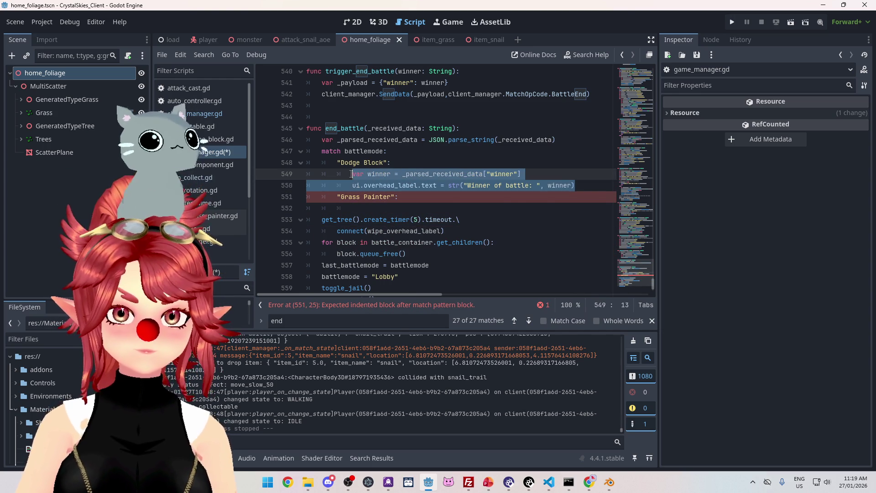
{"action": "key", "text": "ctrl+c"}
{"action": "left_click", "coordinate": [374, 207]}
{"action": "key", "text": "ctrl+v"}
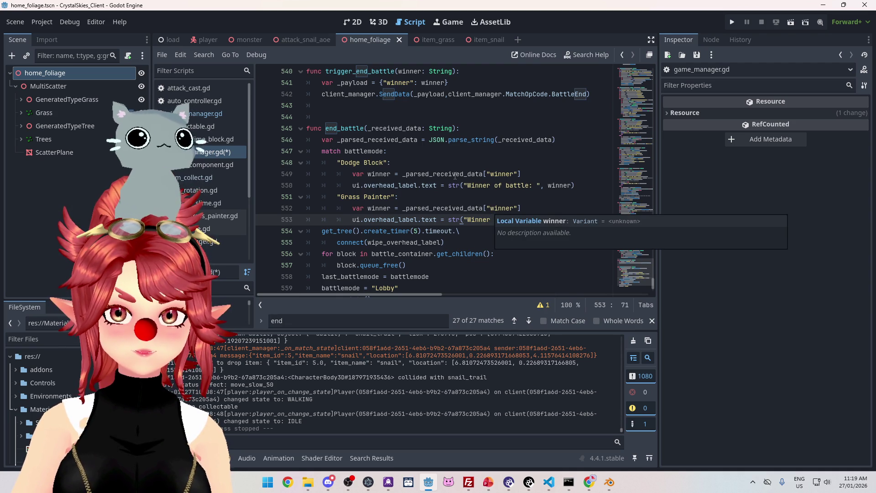
{"action": "left_click", "coordinate": [504, 208]}
{"action": "key", "text": "Delete"}
{"action": "key", "text": "Delete"}
{"action": "key", "text": "Delete"}
{"action": "type", "text": "ningteam"}
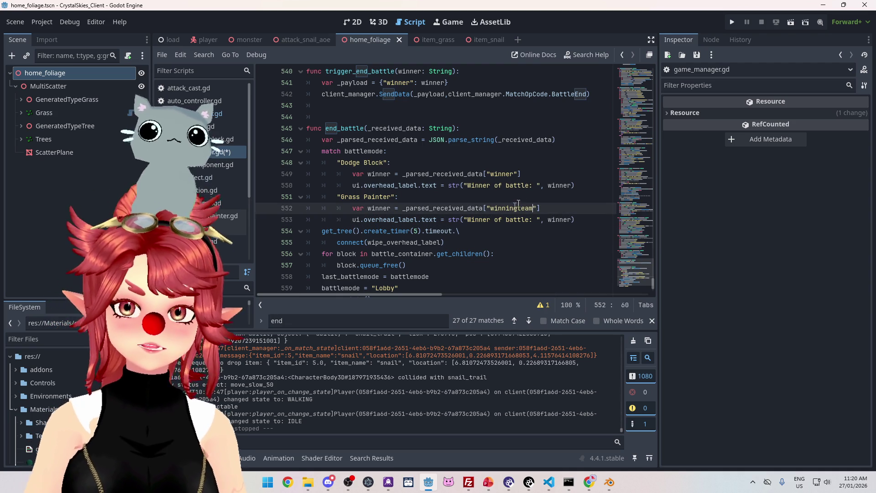
{"action": "left_click", "coordinate": [514, 219]}
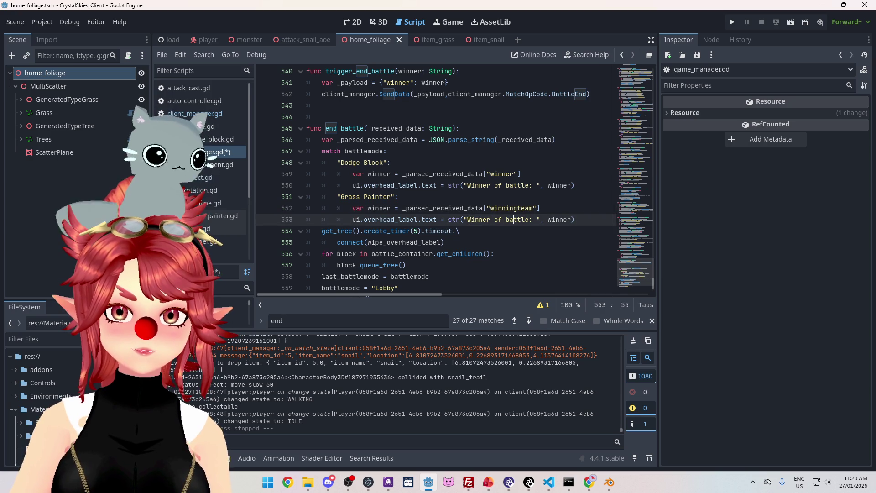
{"action": "left_click_drag", "start_coordinate": [486, 221], "coordinate": [530, 220]}
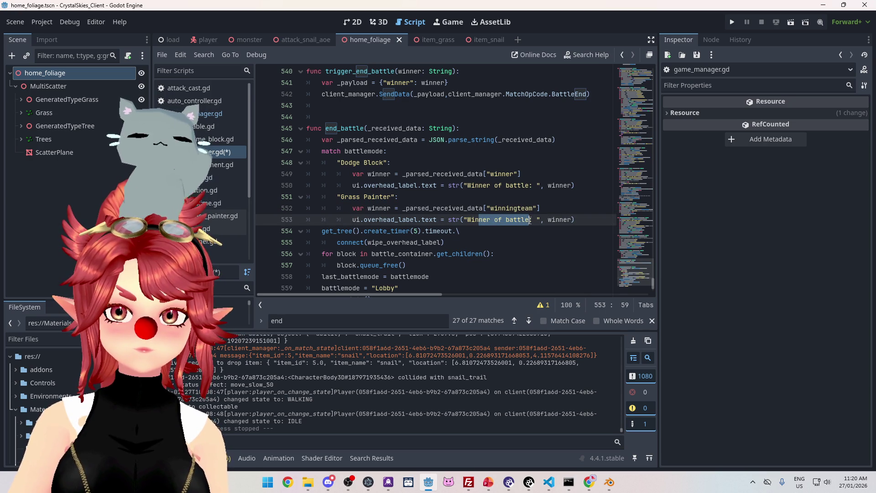
{"action": "type", "text": "ning team"}
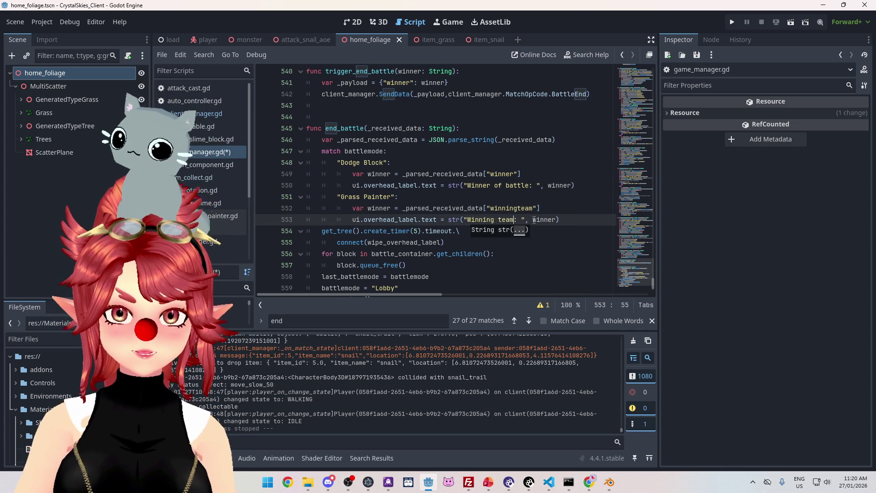
{"action": "left_click", "coordinate": [576, 219]}
{"action": "scroll", "coordinate": [398, 145], "scroll_direction": "down", "scroll_amount": 2}
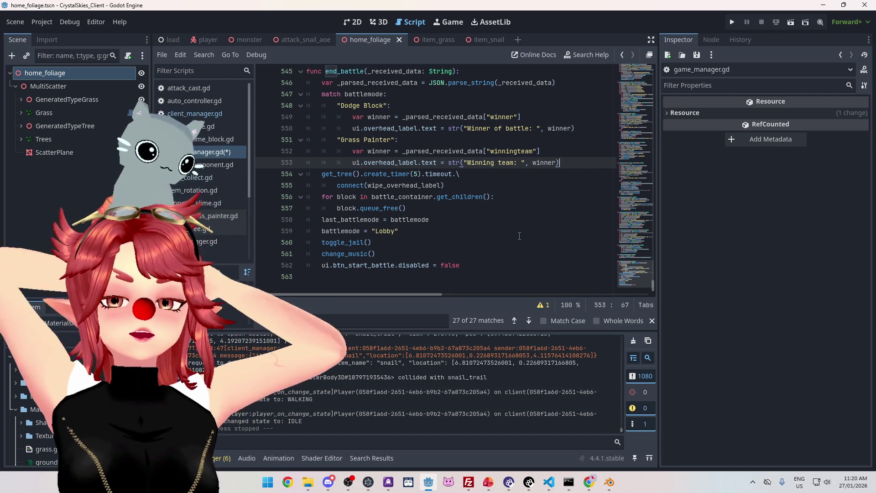
Step: Save the Godot script, rerun npx tsc in Command Prompt, and bring up the ToDo_BattleBranch deck
{"action": "key", "text": "ctrl+s"}
{"action": "left_click", "coordinate": [568, 482]}
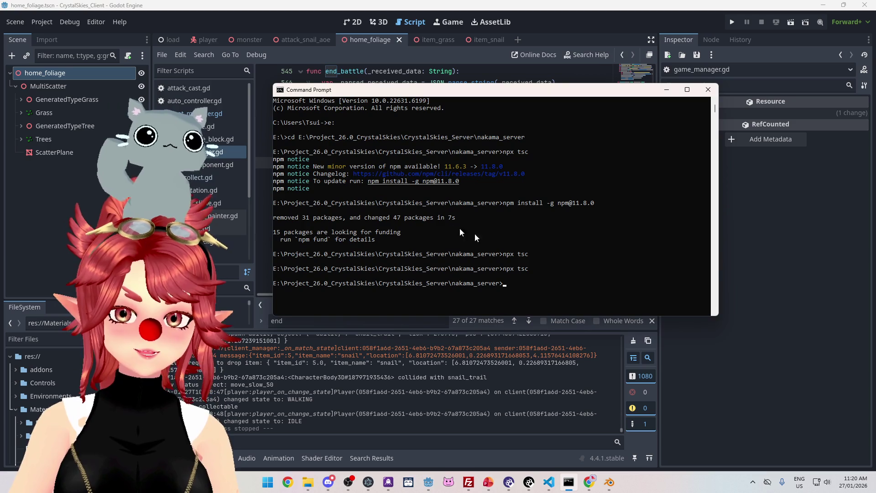
{"action": "key", "text": "Up"}
{"action": "key", "text": "Return"}
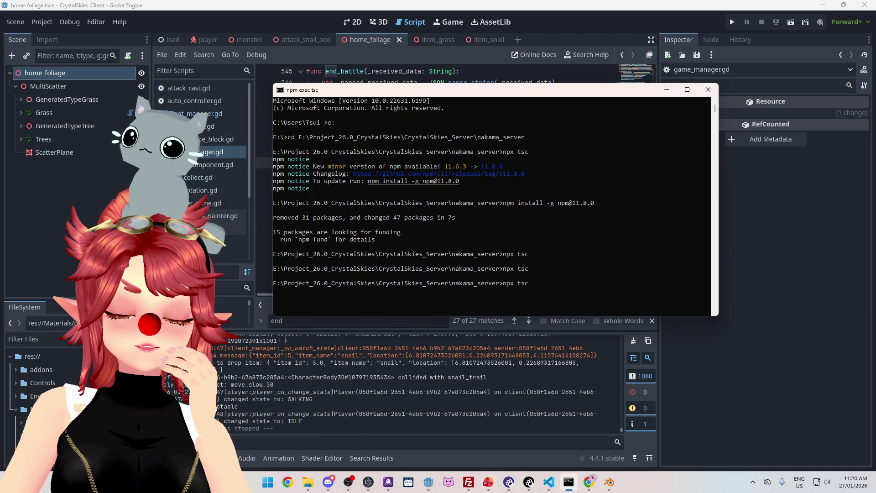
{"action": "left_click", "coordinate": [488, 482]}
{"action": "left_click", "coordinate": [411, 210]}
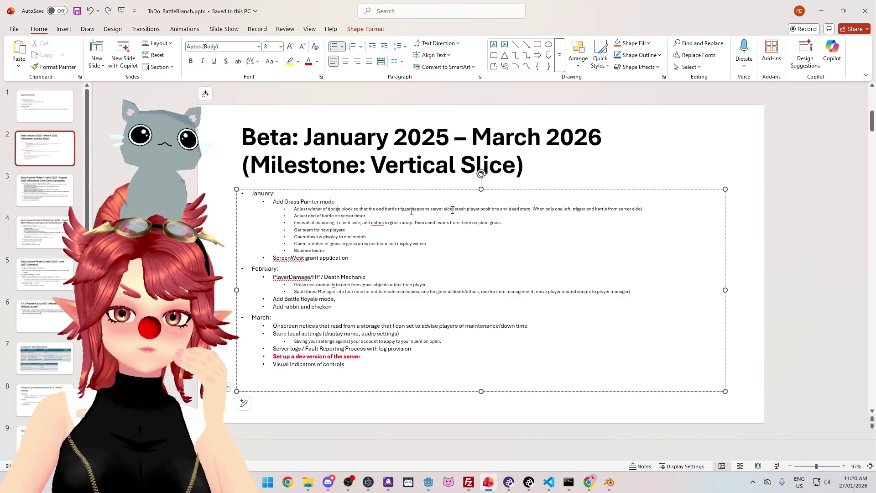
Step: Delete the "Adjust winner of dodge block…" sub-bullet from January's list and minimize PowerPoint
{"action": "left_click_drag", "start_coordinate": [643, 213], "coordinate": [294, 209]}
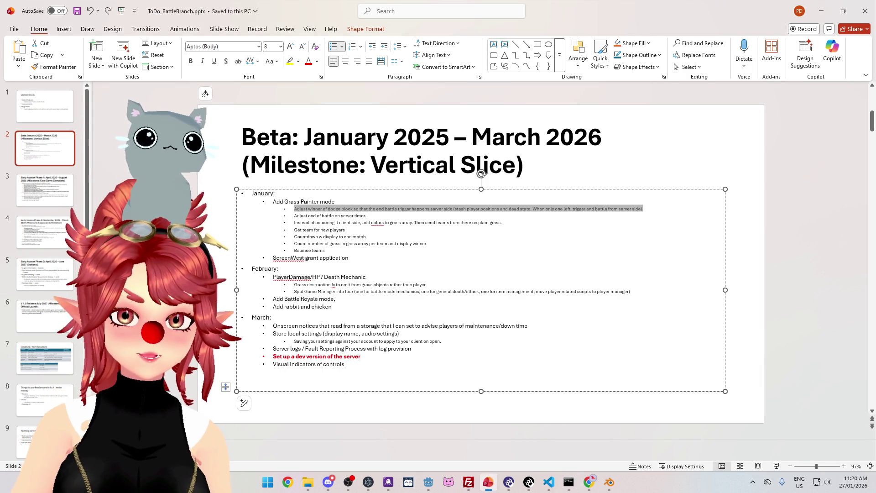
{"action": "key", "text": "Delete"}
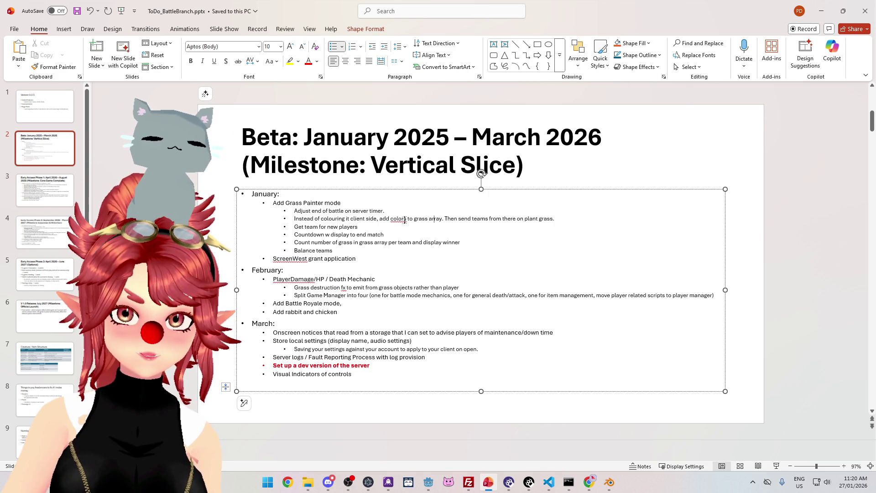
{"action": "left_click_drag", "start_coordinate": [294, 219], "coordinate": [555, 218]}
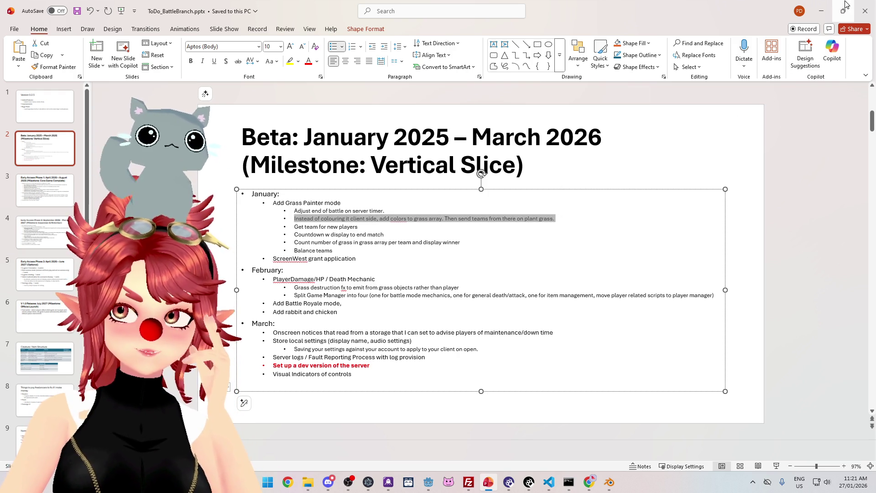
{"action": "left_click", "coordinate": [822, 10]}
{"action": "scroll", "coordinate": [513, 269], "scroll_direction": "down", "scroll_amount": 3}
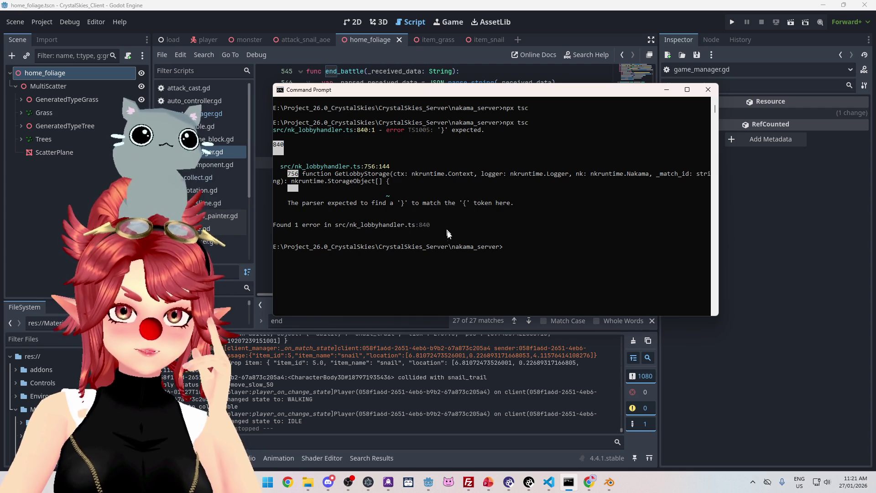
Step: Add the missing closing brace to GetLobbyStorage in nk_lobbyhandler.ts and save the file
{"action": "left_click", "coordinate": [547, 483]}
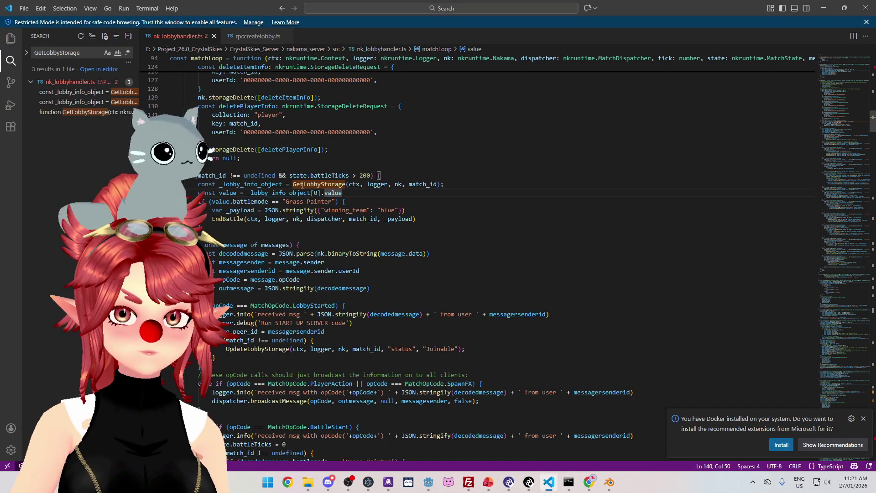
{"action": "left_click", "coordinate": [77, 112]}
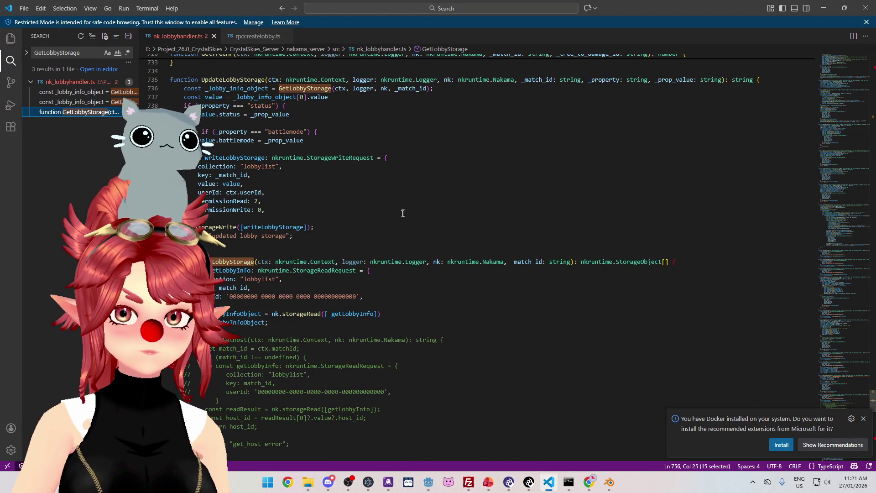
{"action": "scroll", "coordinate": [403, 213], "scroll_direction": "down", "scroll_amount": 4}
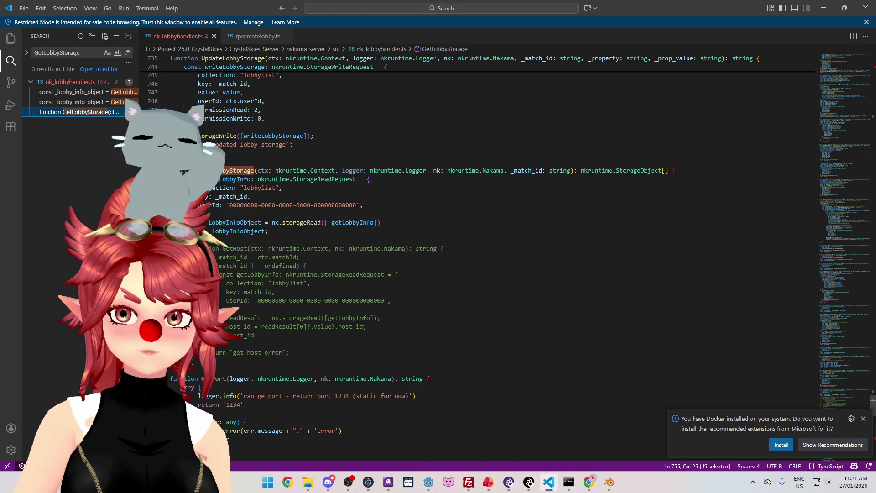
{"action": "left_click", "coordinate": [171, 239]}
{"action": "key", "text": "ctrl+s"}
Step: Rerun npx tsc in Command Prompt so the server code compiles without errors
{"action": "left_click", "coordinate": [569, 482]}
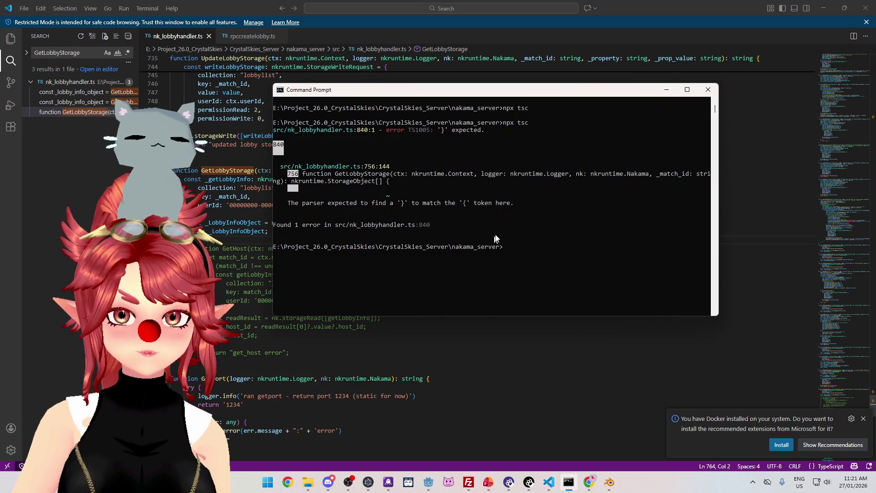
{"action": "key", "text": "Up"}
{"action": "key", "text": "Return"}
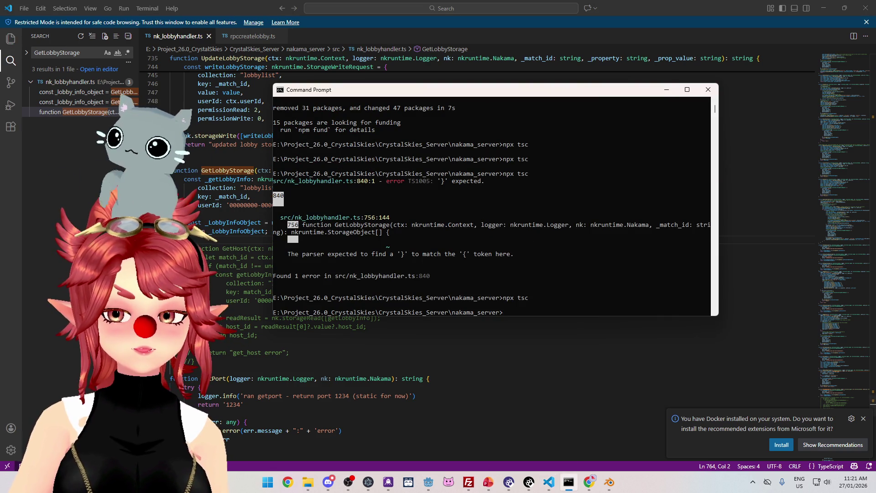
{"action": "left_click", "coordinate": [469, 482]}
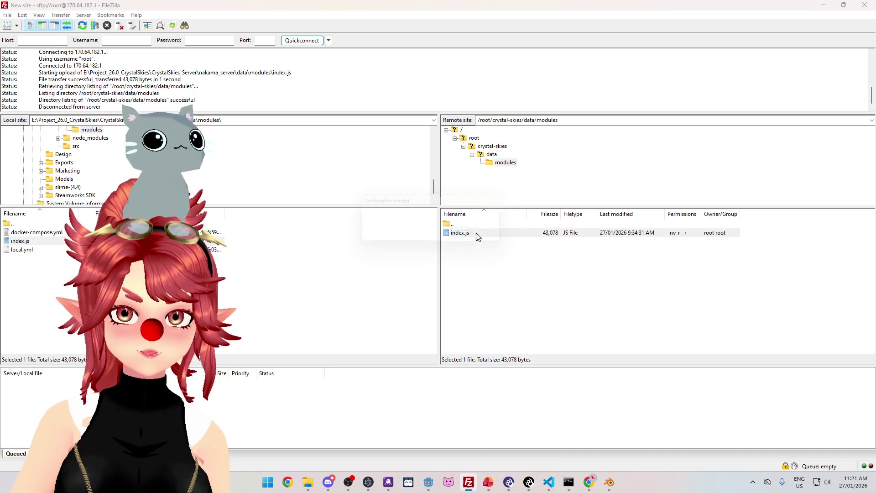
Step: Replace the remote index.js in /root/crystal-skies/data/modules with the new build, then stop Nakama
{"action": "left_click", "coordinate": [460, 235]}
{"action": "mouse_move", "coordinate": [42, 243]}
{"action": "left_mouse_down"}
{"action": "mouse_move", "coordinate": [494, 260]}
{"action": "mouse_move", "coordinate": [497, 274]}
{"action": "left_mouse_up"}
{"action": "mouse_move", "coordinate": [589, 482]}
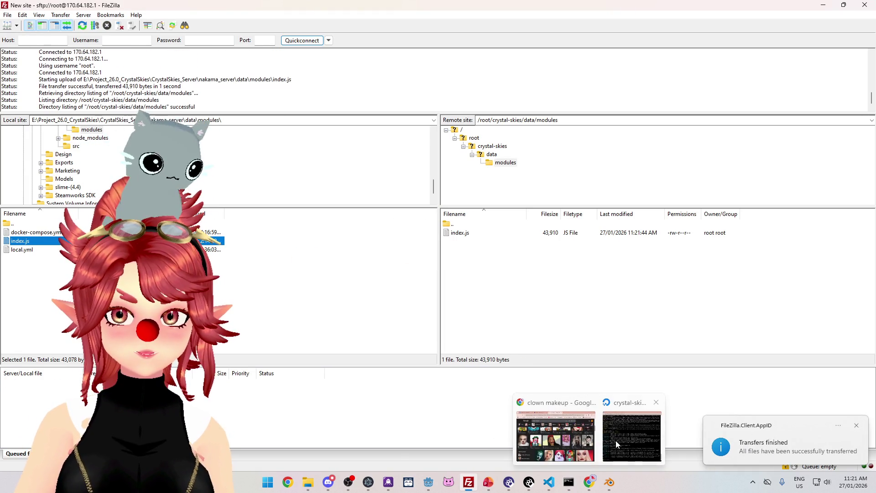
{"action": "left_click", "coordinate": [617, 445]}
{"action": "key", "text": "ctrl+c"}
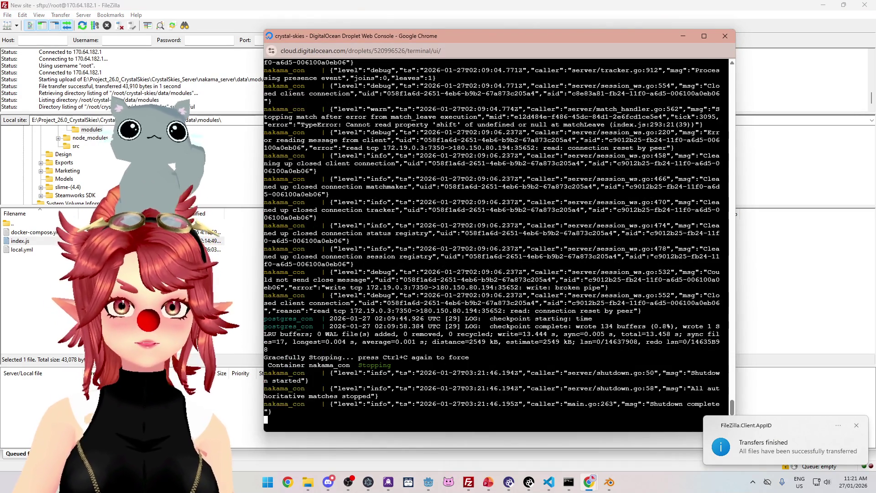
Step: Rerun docker compose up so the Nakama containers restart and reach "Startup done"
{"action": "key", "text": "Up"}
{"action": "key", "text": "Return"}
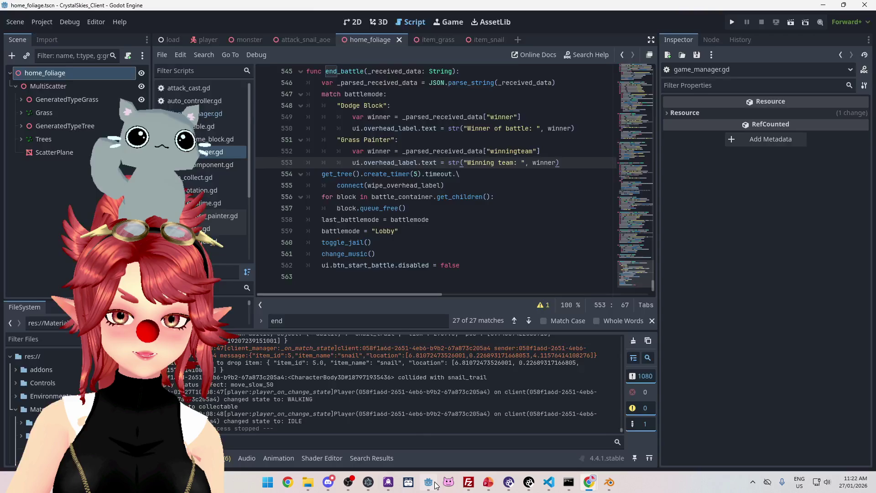
{"action": "left_click", "coordinate": [428, 483]}
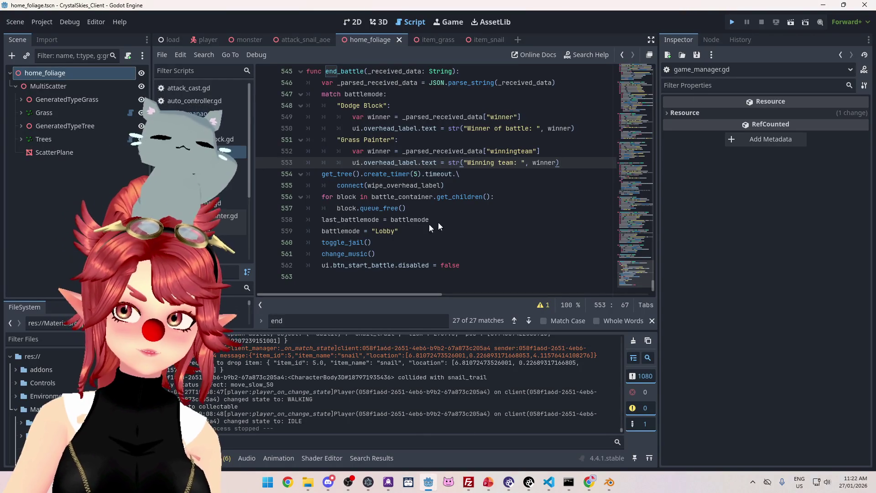
Step: Run the game, enter a display name and lobby name 'asdaads', and create the lobby
{"action": "key", "text": "F5"}
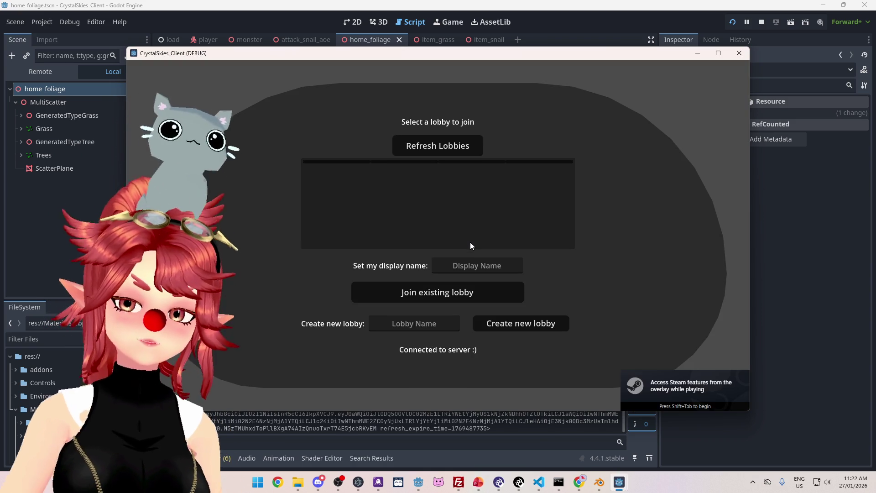
{"action": "left_click", "coordinate": [459, 266]}
{"action": "type", "text": "Phwee"}
{"action": "key", "text": "Tab"}
{"action": "key", "text": "Tab"}
{"action": "type", "text": "asdaads"}
{"action": "left_click", "coordinate": [496, 327]}
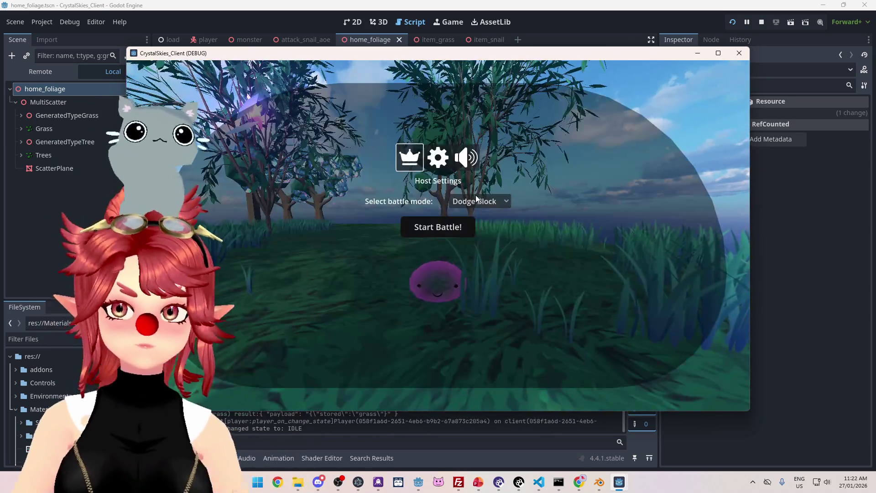
Step: Start a Grass Painter battle and move the blob around the arena painting grass
{"action": "left_click", "coordinate": [479, 201]}
{"action": "left_click", "coordinate": [480, 227]}
{"action": "left_click", "coordinate": [439, 228]}
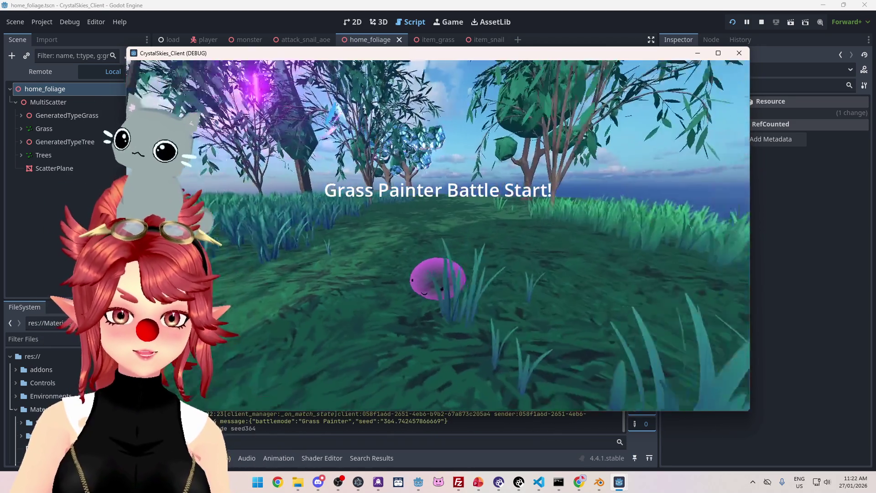
{"action": "key", "text": "space"}
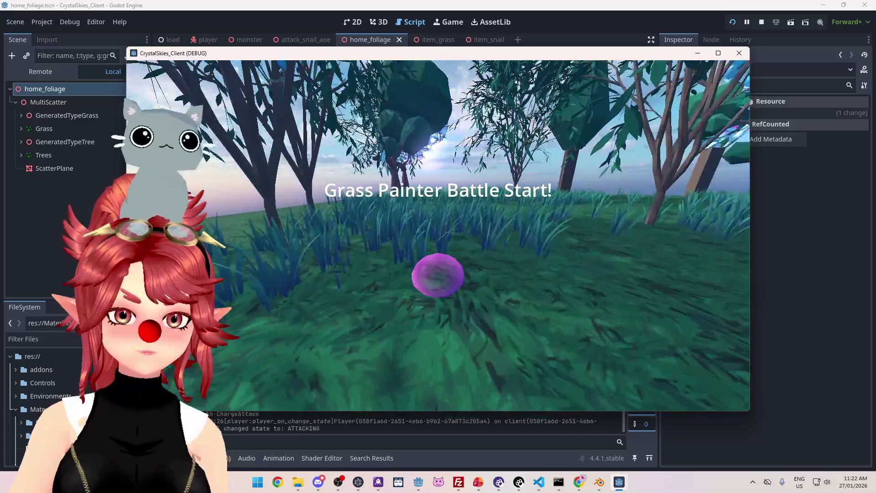
{"action": "key", "text": "space"}
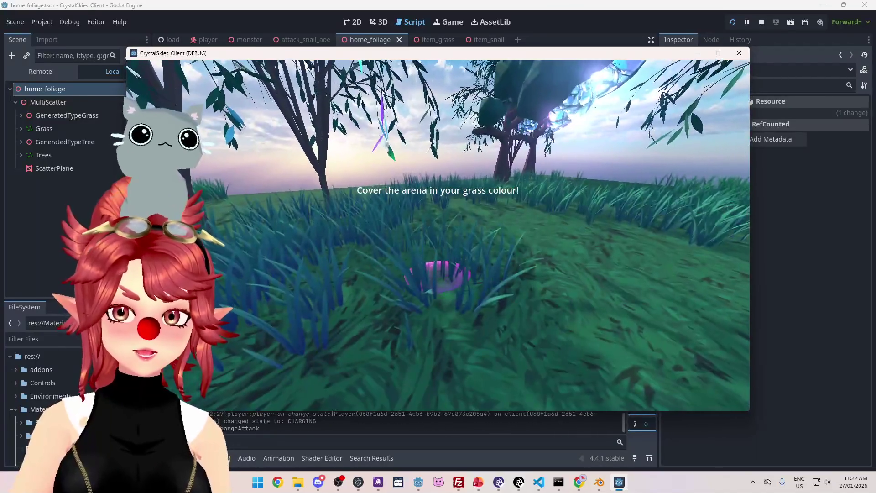
{"action": "key", "text": "w"}
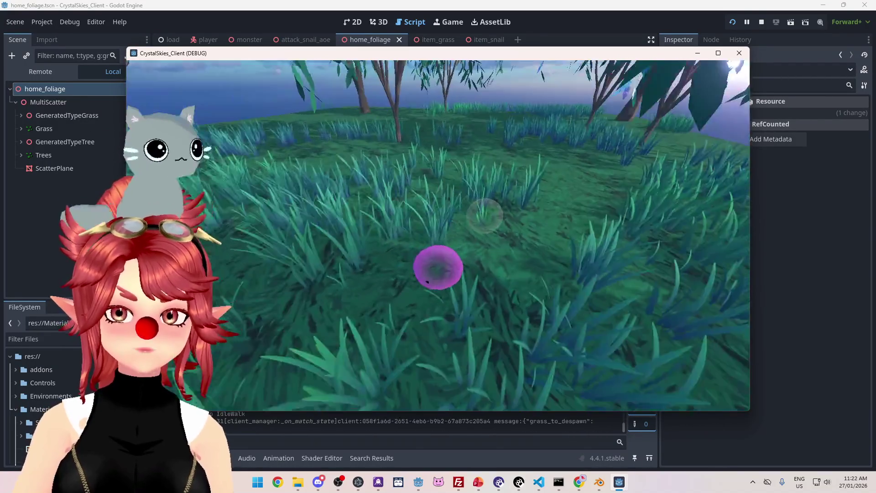
{"action": "key", "text": "w"}
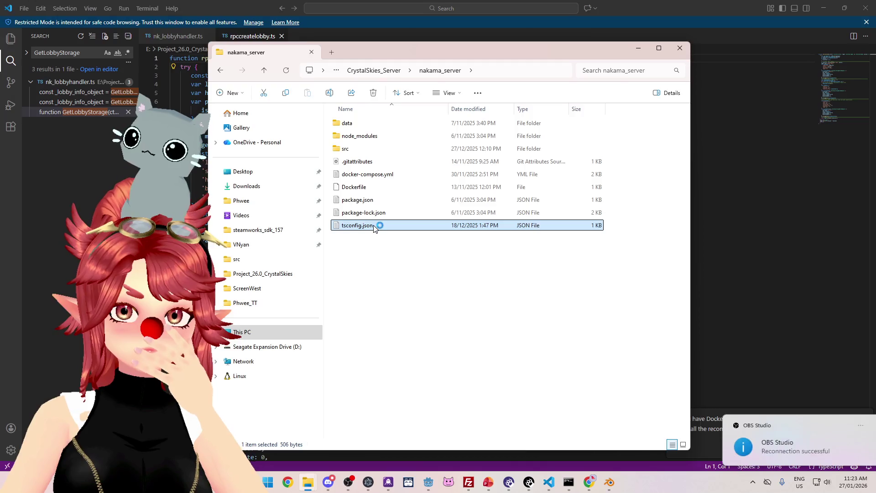
Step: Open the server's tsconfig.json in Notepad to read which TypeScript files get compiled
{"action": "double_click", "coordinate": [377, 226]}
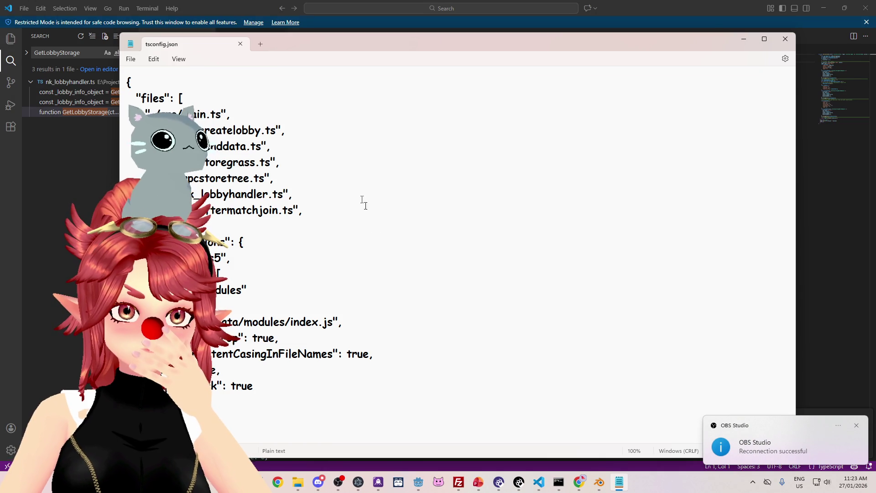
Step: Glance at main.ts in the server's src folder, then return to rpccreatelobby.ts
{"action": "left_click", "coordinate": [240, 44]}
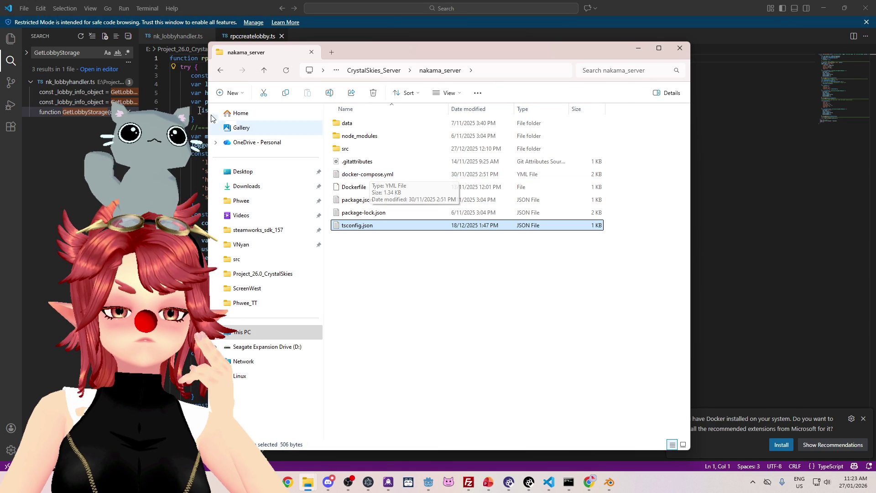
{"action": "double_click", "coordinate": [358, 149]}
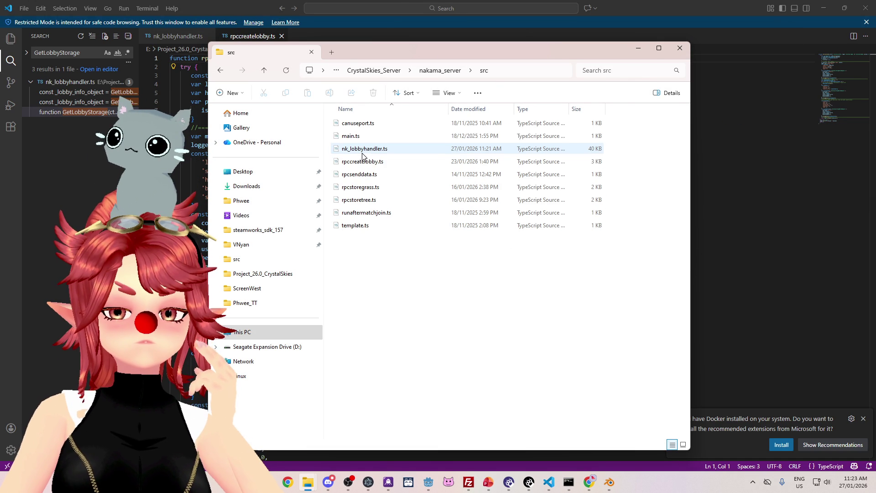
{"action": "double_click", "coordinate": [359, 141]}
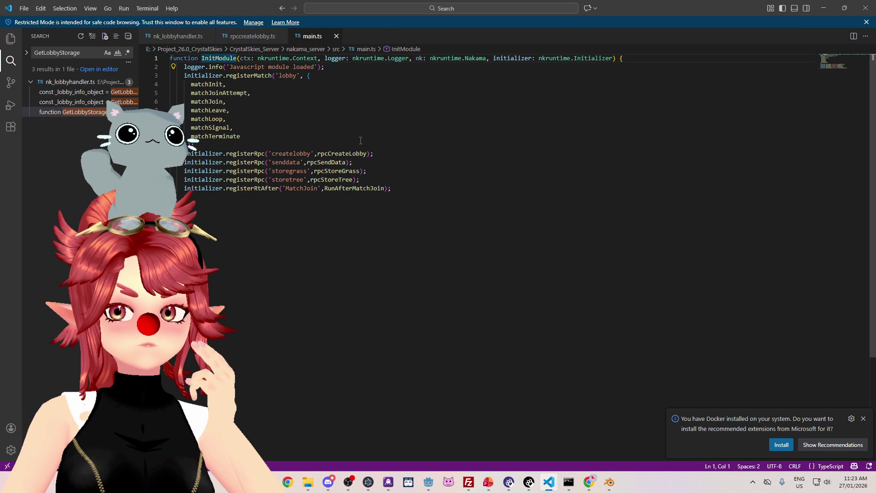
{"action": "left_click", "coordinate": [337, 36]}
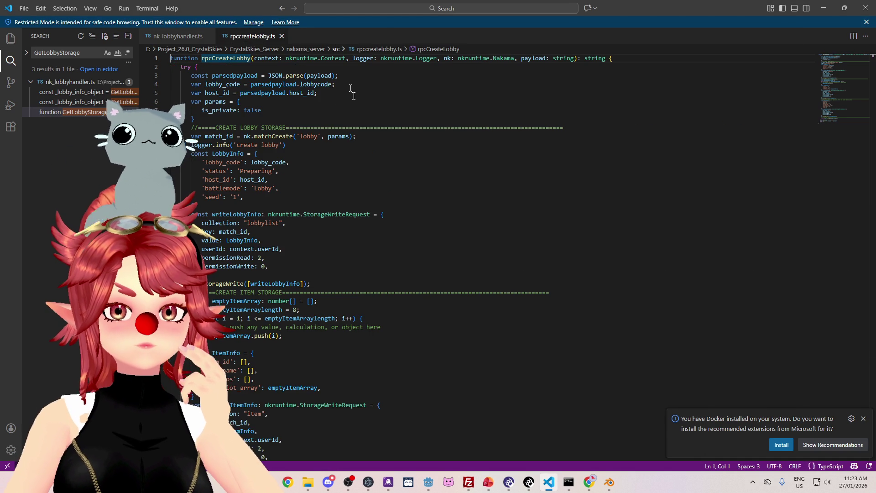
{"action": "scroll", "coordinate": [358, 177], "scroll_direction": "down", "scroll_amount": 3}
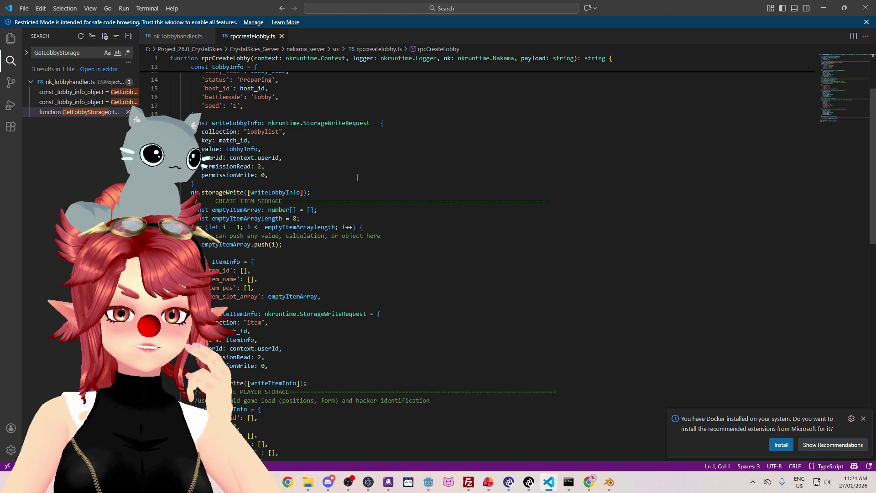
{"action": "scroll", "coordinate": [358, 177], "scroll_direction": "up", "scroll_amount": 3}
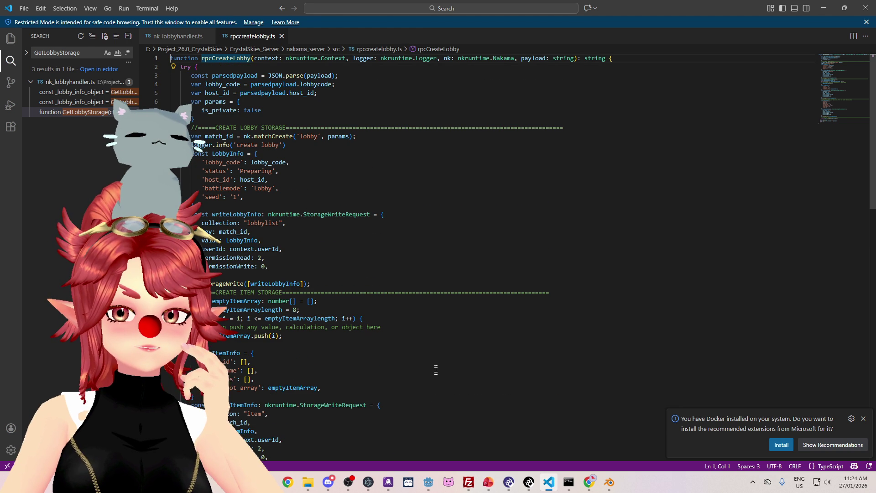
Step: Check the local.yml settings in the nakama_server data folder
{"action": "mouse_move", "coordinate": [307, 484]}
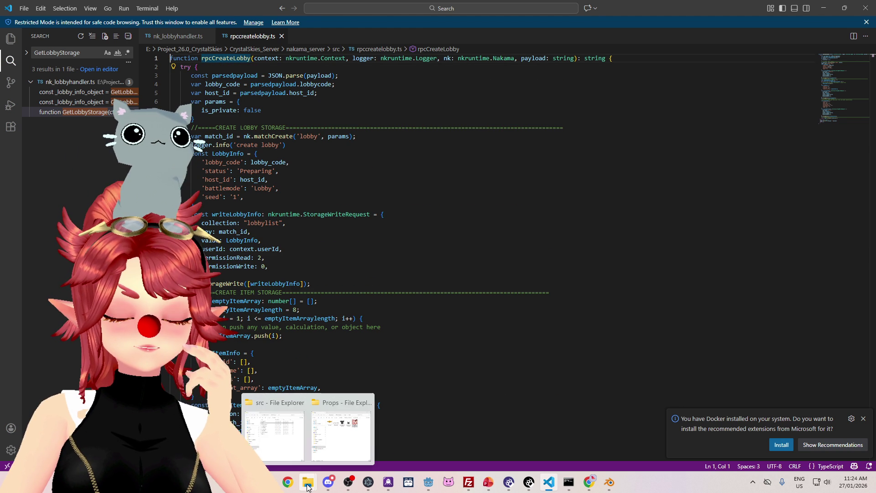
{"action": "left_click", "coordinate": [273, 433]}
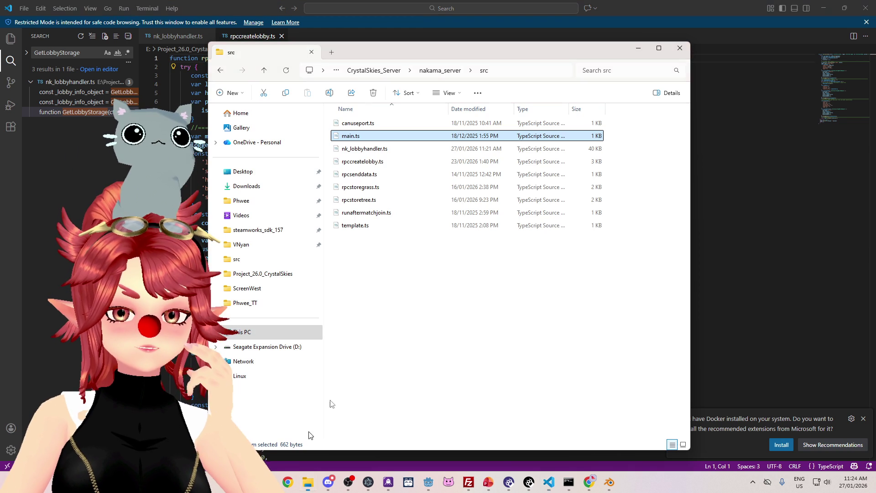
{"action": "left_click", "coordinate": [454, 72]}
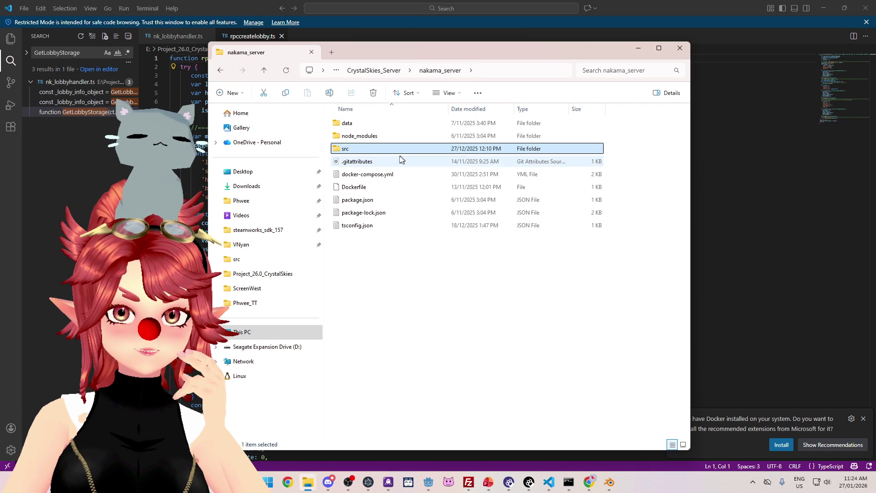
{"action": "double_click", "coordinate": [362, 124]}
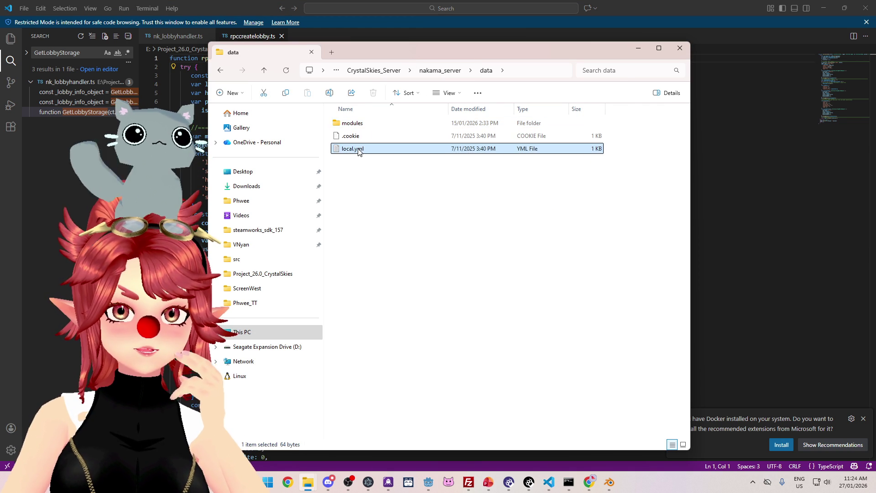
{"action": "double_click", "coordinate": [356, 148]}
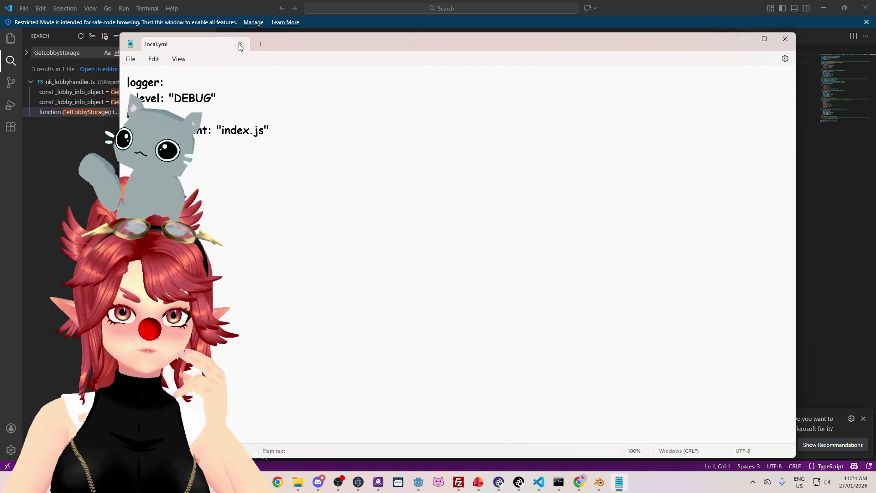
{"action": "left_click", "coordinate": [239, 44]}
Step: Inspect the compiled index.js in the modules folder
{"action": "double_click", "coordinate": [363, 123]}
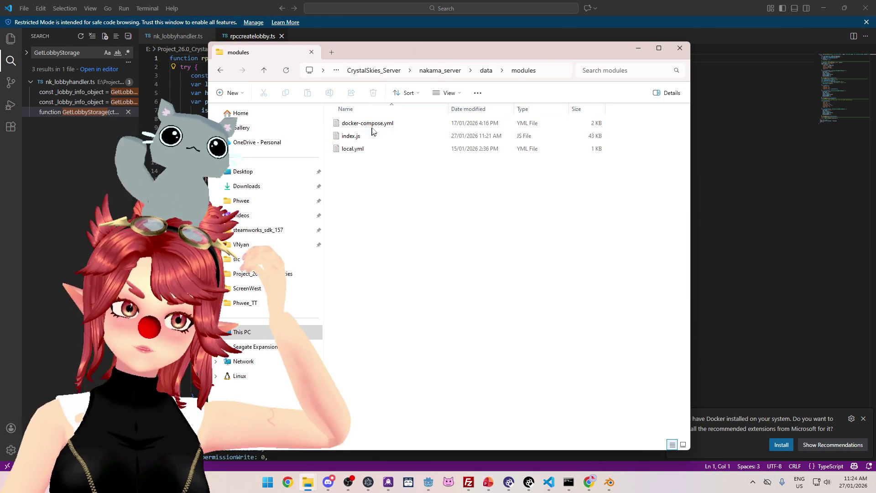
{"action": "double_click", "coordinate": [372, 136]}
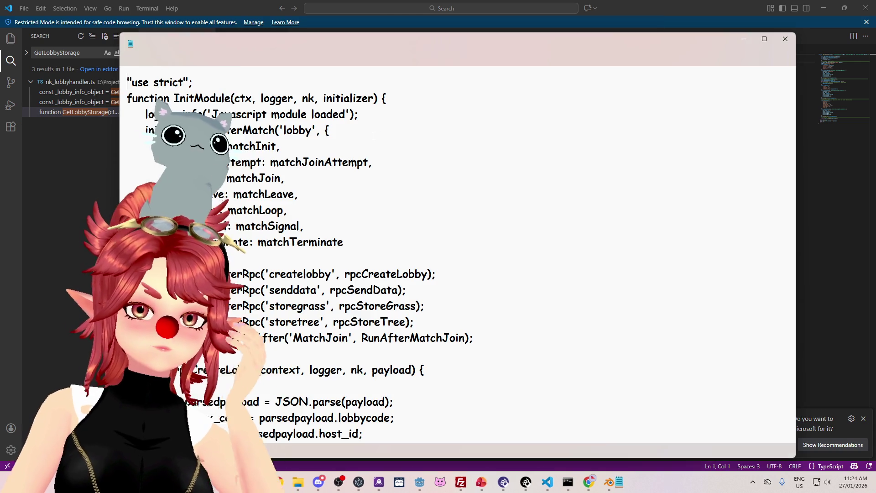
{"action": "scroll", "coordinate": [319, 133], "scroll_direction": "down", "scroll_amount": 5}
{"action": "scroll", "coordinate": [319, 134], "scroll_direction": "up", "scroll_amount": 5}
{"action": "scroll", "coordinate": [320, 133], "scroll_direction": "down", "scroll_amount": 10}
{"action": "scroll", "coordinate": [320, 133], "scroll_direction": "up", "scroll_amount": 5}
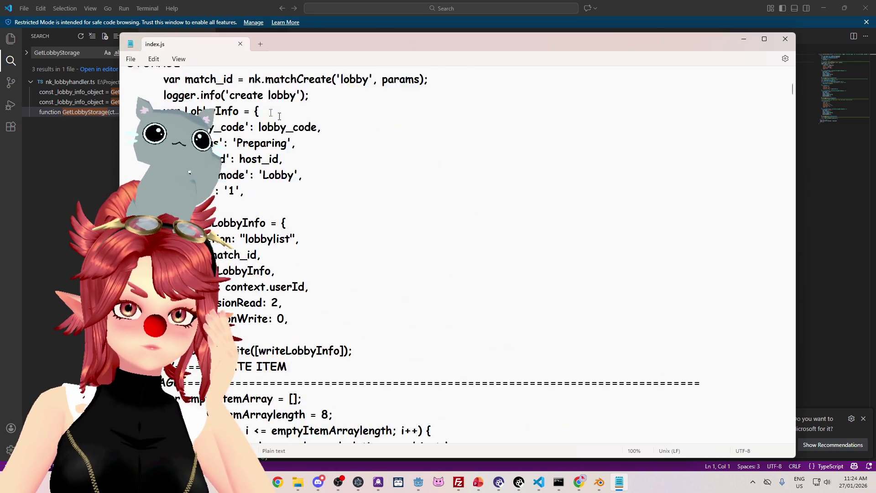
{"action": "left_click", "coordinate": [240, 44]}
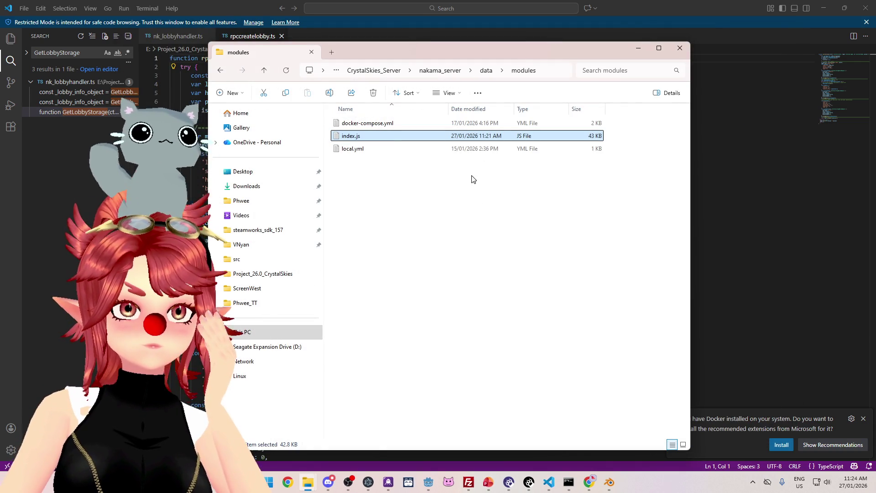
Step: Close the modules folder window and bring up the droplet's web console
{"action": "left_click", "coordinate": [679, 55]}
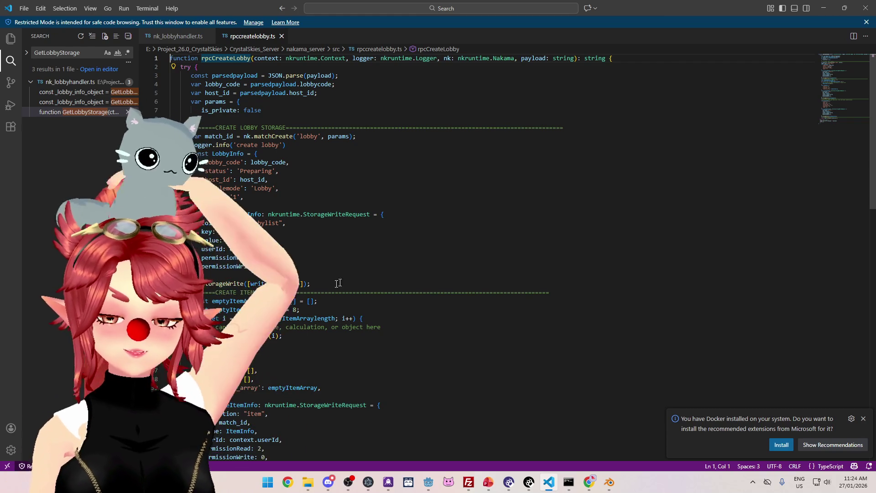
{"action": "left_click", "coordinate": [591, 487]}
{"action": "left_click", "coordinate": [632, 460]}
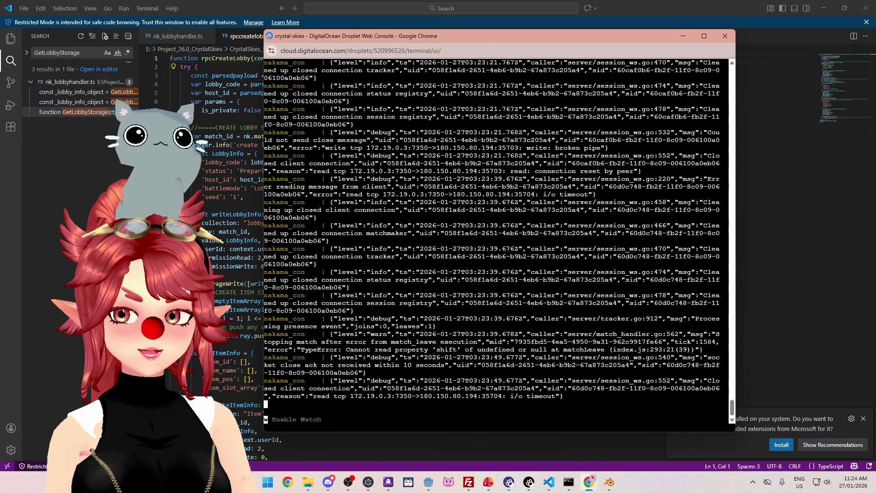
Step: Widen and maximize the droplet console, scroll back through earlier Nakama match logs, then return to VS Code
{"action": "scroll", "coordinate": [497, 242], "scroll_direction": "up", "scroll_amount": 5}
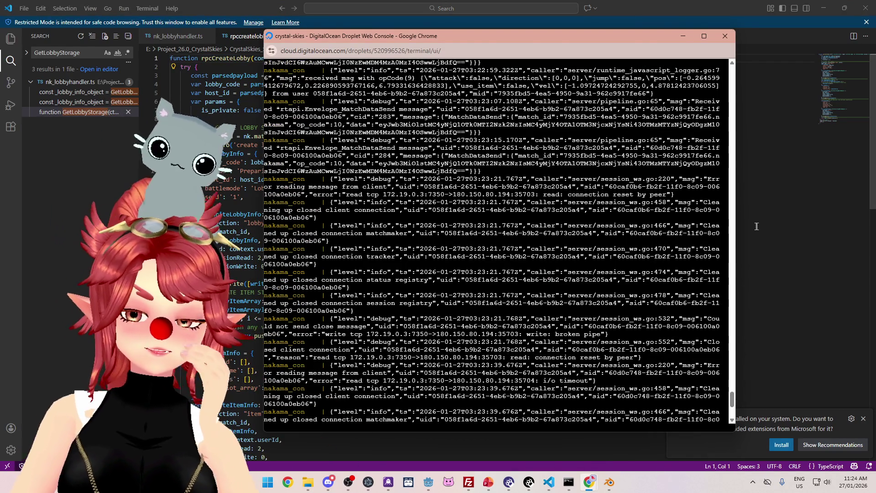
{"action": "left_click_drag", "start_coordinate": [736, 235], "coordinate": [829, 236]}
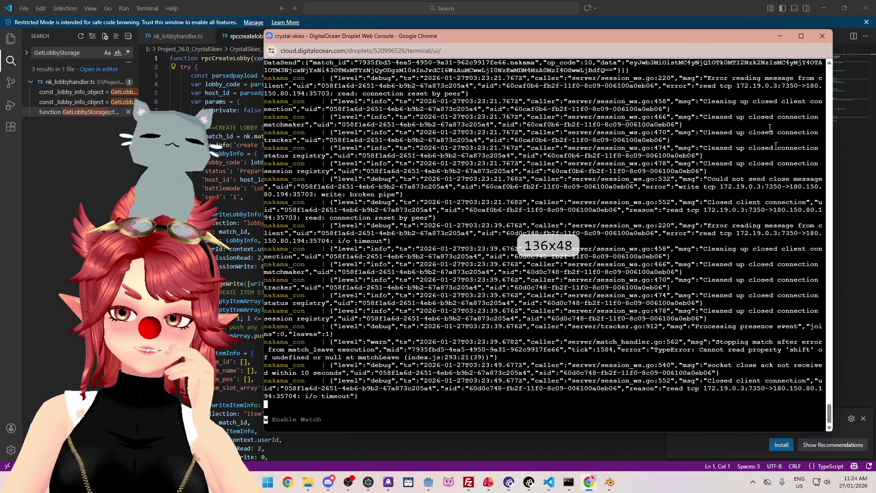
{"action": "left_click", "coordinate": [801, 36]}
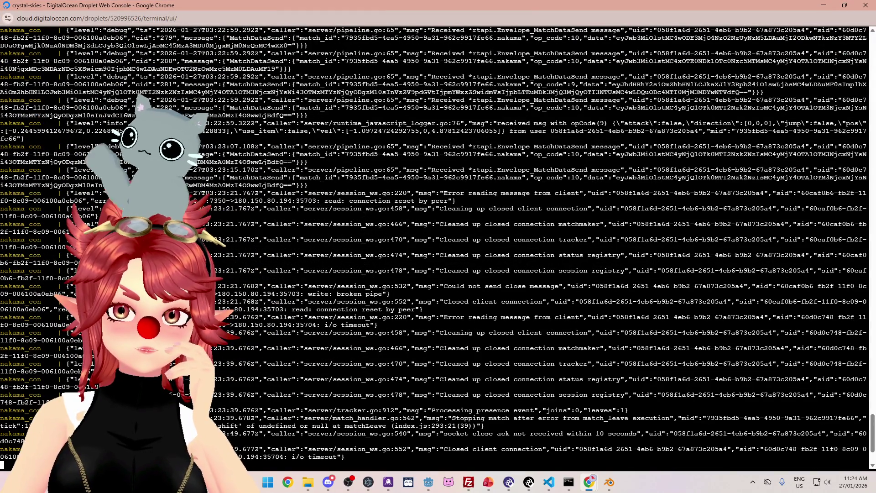
{"action": "scroll", "coordinate": [438, 247], "scroll_direction": "up", "scroll_amount": 15}
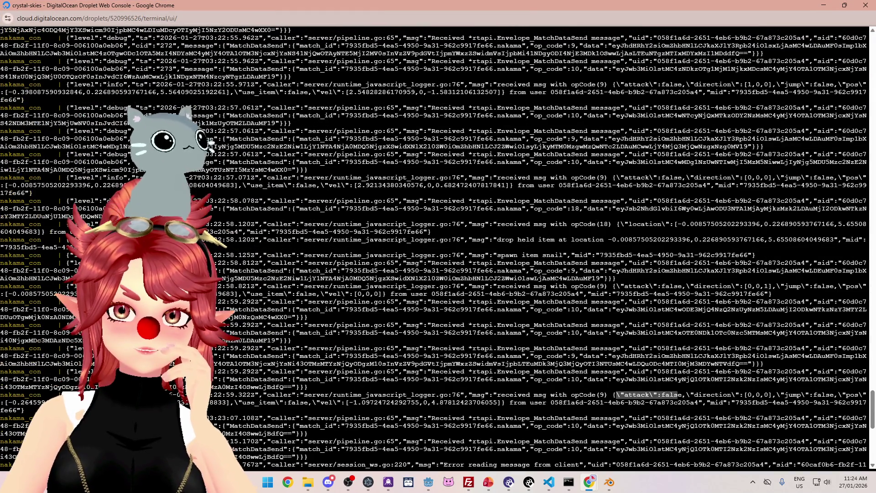
{"action": "scroll", "coordinate": [437, 246], "scroll_direction": "up", "scroll_amount": 12}
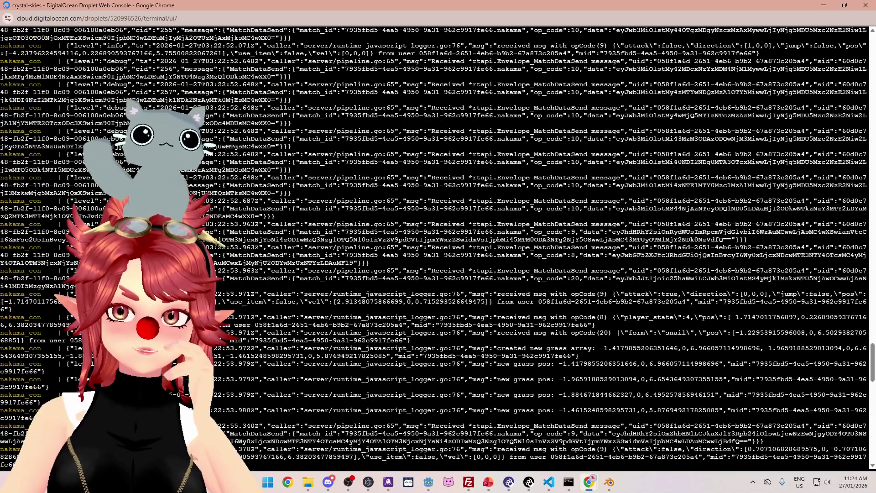
{"action": "scroll", "coordinate": [437, 246], "scroll_direction": "up", "scroll_amount": 12}
{"action": "scroll", "coordinate": [438, 246], "scroll_direction": "up", "scroll_amount": 15}
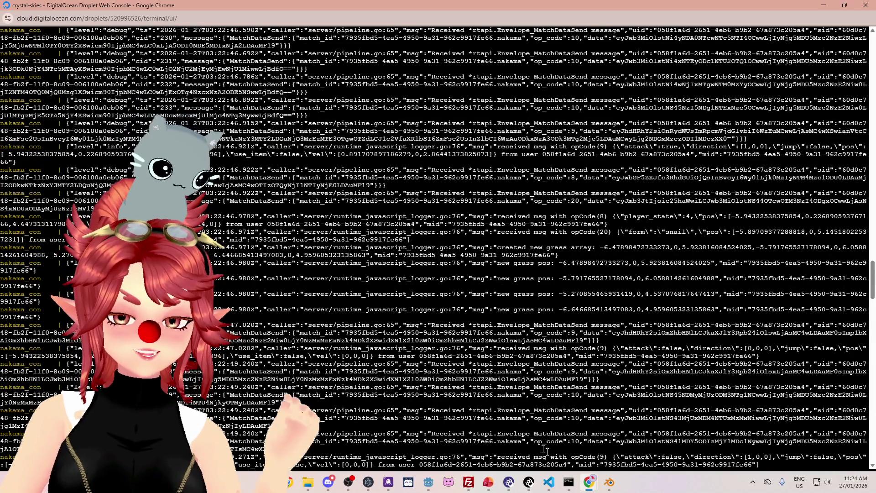
{"action": "left_click", "coordinate": [549, 483]}
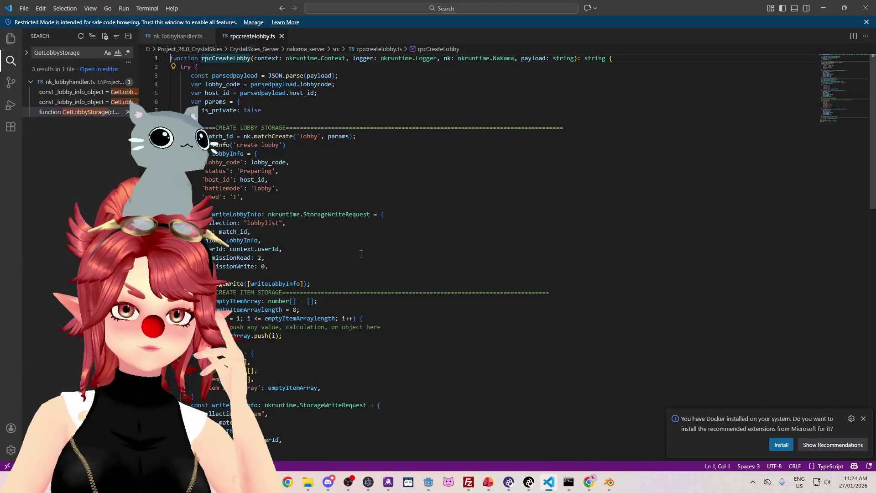
Step: Switch to nk_lobbyhandler.ts and locate the commented 'increase emptyticks' log line in matchLoop
{"action": "left_click", "coordinate": [176, 36]}
{"action": "scroll", "coordinate": [393, 235], "scroll_direction": "up", "scroll_amount": 1}
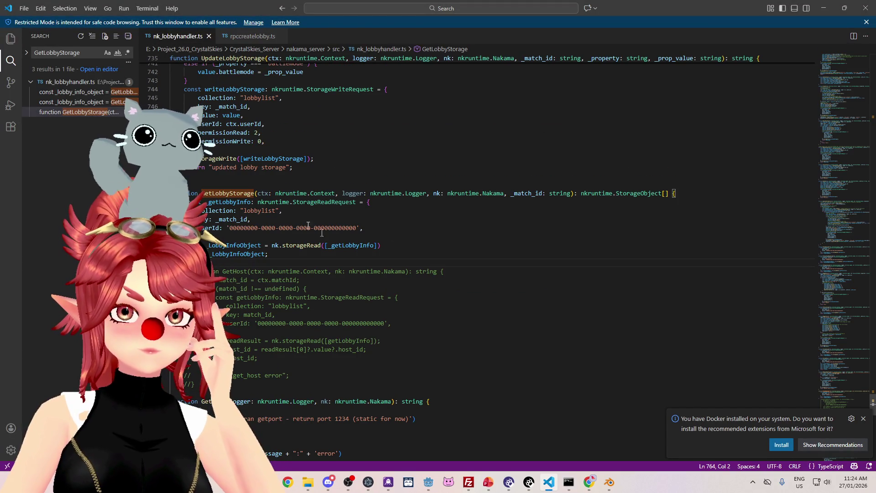
{"action": "scroll", "coordinate": [281, 202], "scroll_direction": "up", "scroll_amount": 1}
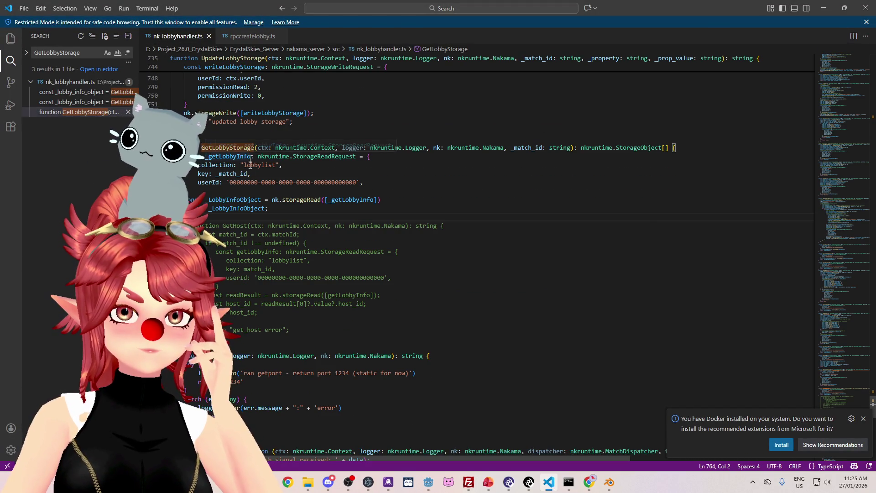
{"action": "scroll", "coordinate": [240, 142], "scroll_direction": "up", "scroll_amount": 3}
{"action": "scroll", "coordinate": [232, 125], "scroll_direction": "up", "scroll_amount": 3}
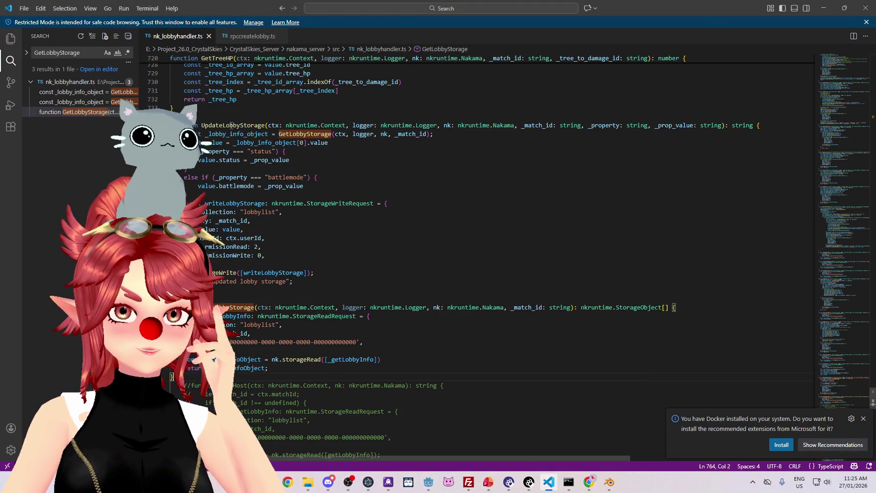
{"action": "scroll", "coordinate": [271, 200], "scroll_direction": "down", "scroll_amount": 20}
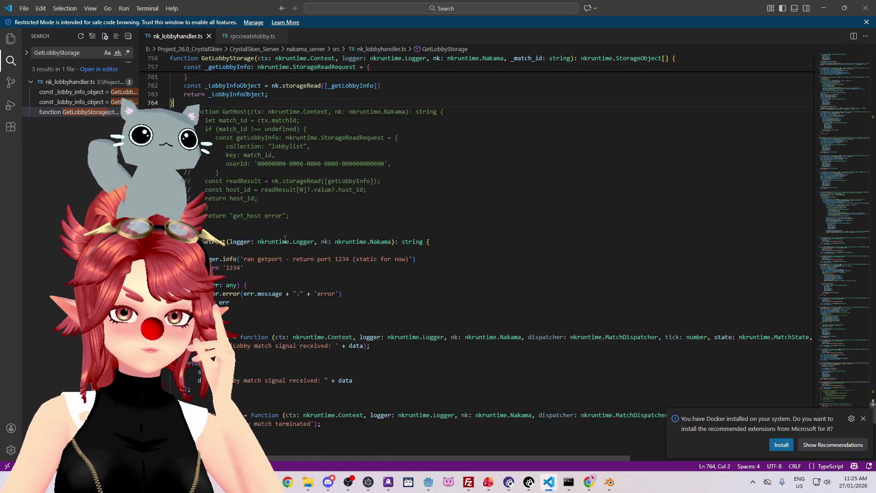
{"action": "scroll", "coordinate": [337, 249], "scroll_direction": "down", "scroll_amount": 5}
{"action": "scroll", "coordinate": [842, 124], "scroll_direction": "up", "scroll_amount": 20}
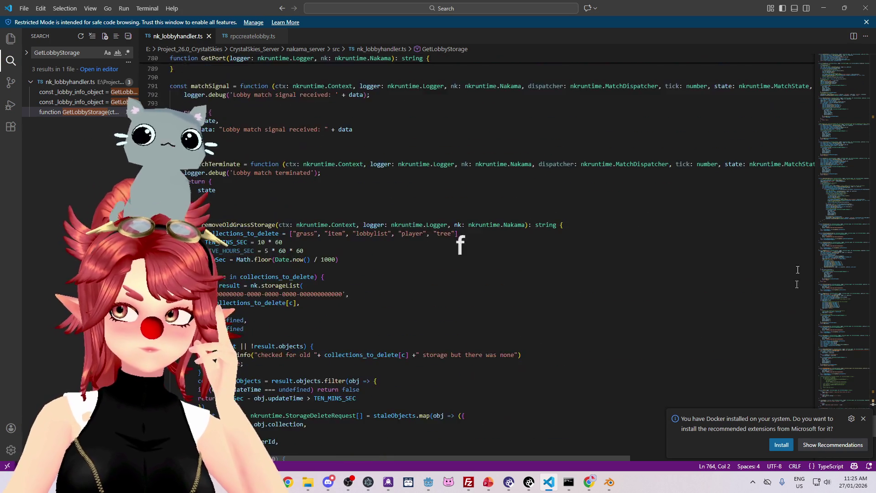
{"action": "scroll", "coordinate": [843, 125], "scroll_direction": "up", "scroll_amount": 20}
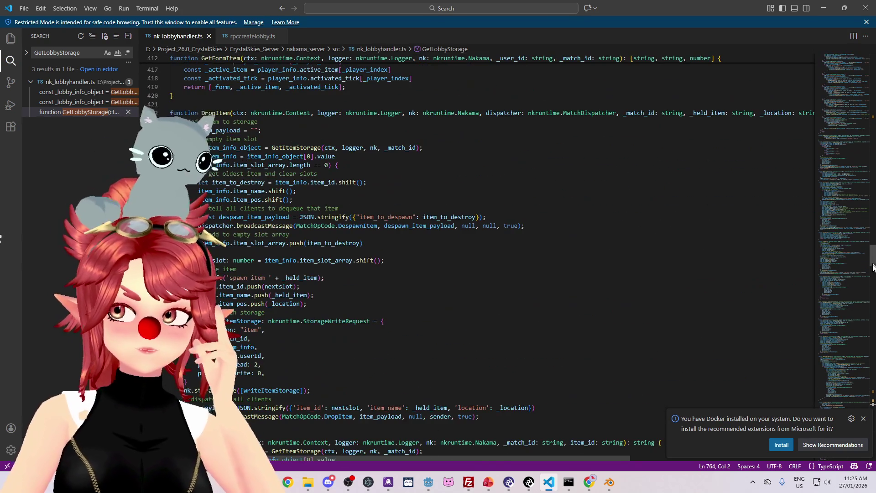
{"action": "scroll", "coordinate": [856, 85], "scroll_direction": "down", "scroll_amount": 20}
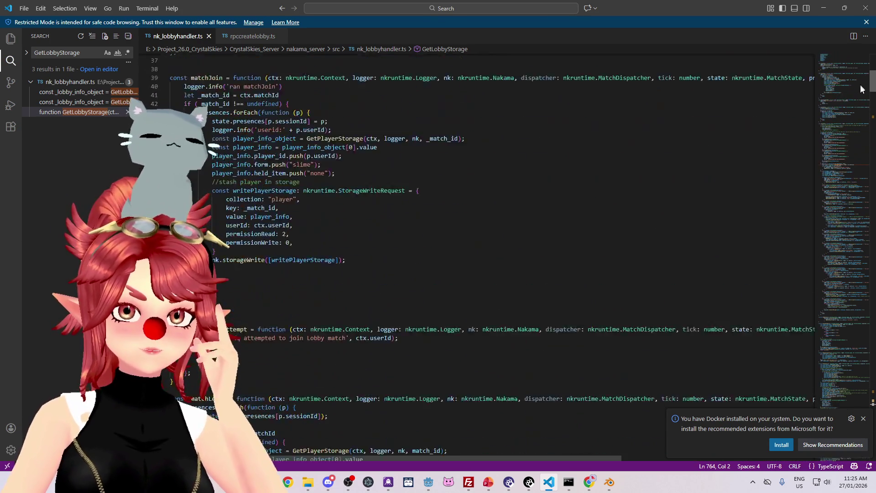
{"action": "scroll", "coordinate": [856, 118], "scroll_direction": "up", "scroll_amount": 4}
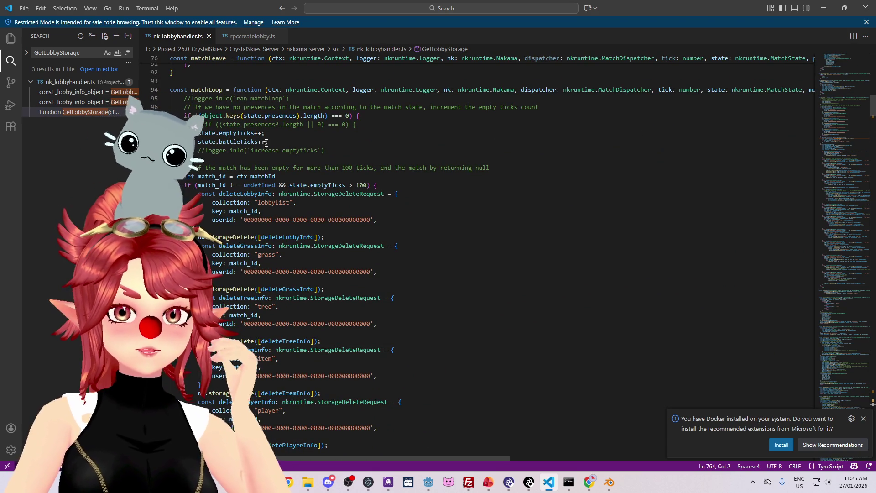
{"action": "left_click", "coordinate": [205, 151]}
Step: Duplicate the commented logger.info line, uncomment it to log state.battleTicks, and save
{"action": "left_click_drag", "start_coordinate": [303, 153], "coordinate": [205, 150]}
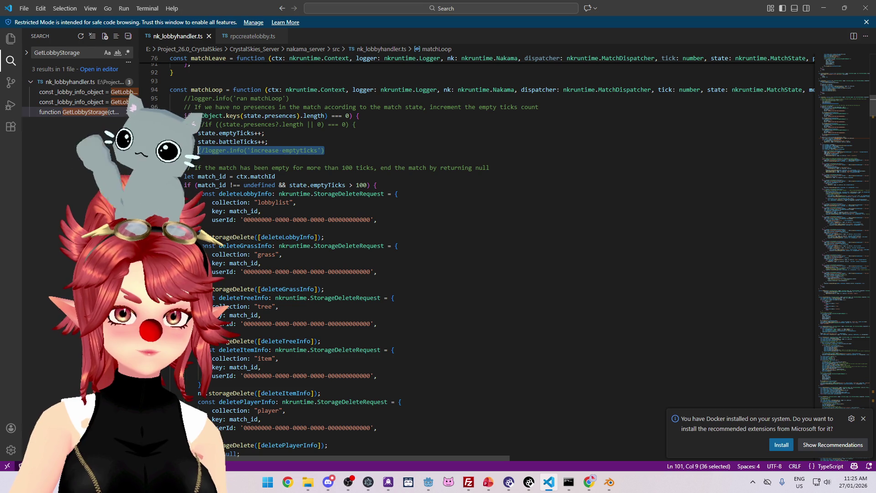
{"action": "left_click", "coordinate": [343, 153]}
{"action": "key", "text": "ctrl+c"}
{"action": "key", "text": "ctrl+v"}
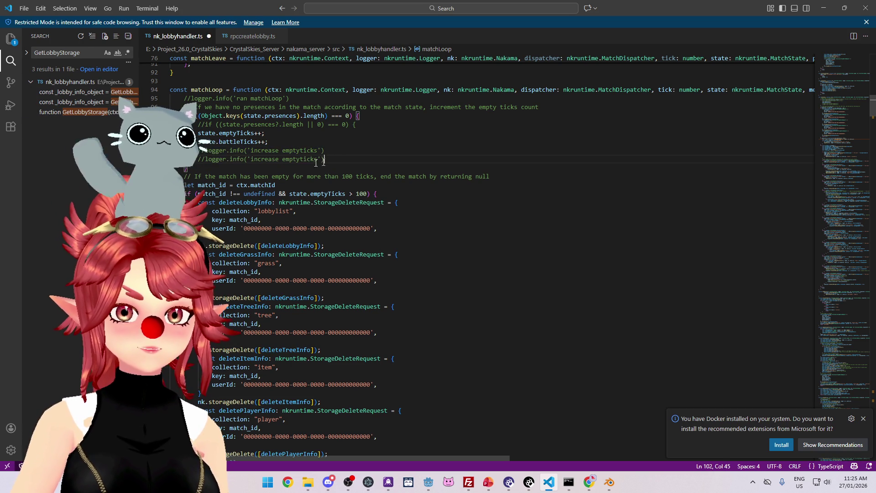
{"action": "key", "text": "BackSpace"}
{"action": "key", "text": "BackSpace"}
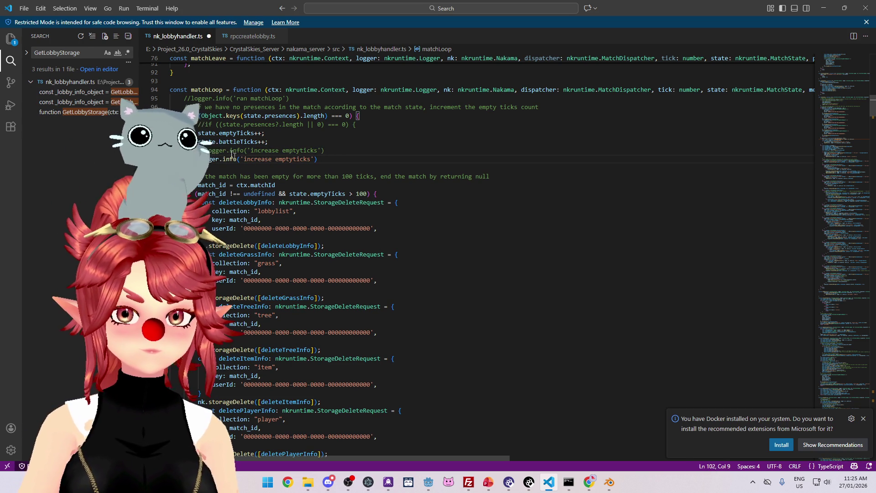
{"action": "mouse_move", "coordinate": [198, 141]}
{"action": "left_mouse_down"}
{"action": "mouse_move", "coordinate": [258, 141]}
{"action": "mouse_move", "coordinate": [316, 159]}
{"action": "left_mouse_up"}
{"action": "key", "text": "ctrl+c"}
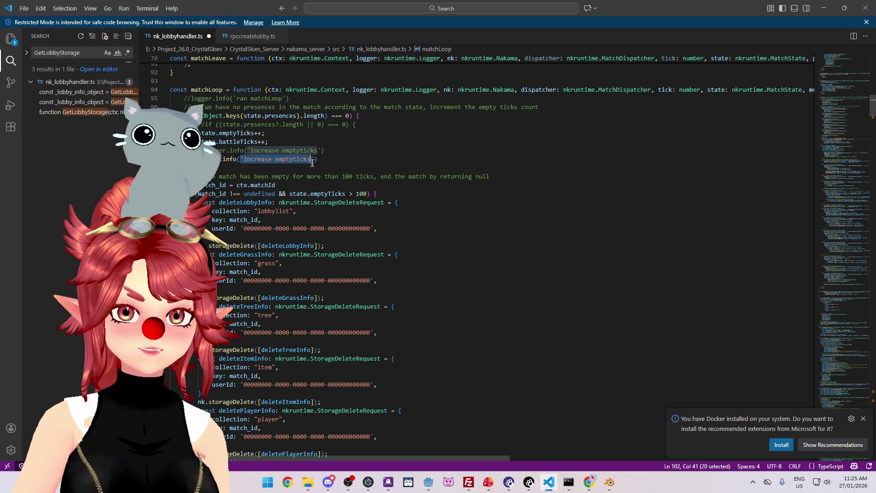
{"action": "key", "text": "ctrl+v"}
{"action": "left_click", "coordinate": [364, 143]}
{"action": "key", "text": "ctrl+s"}
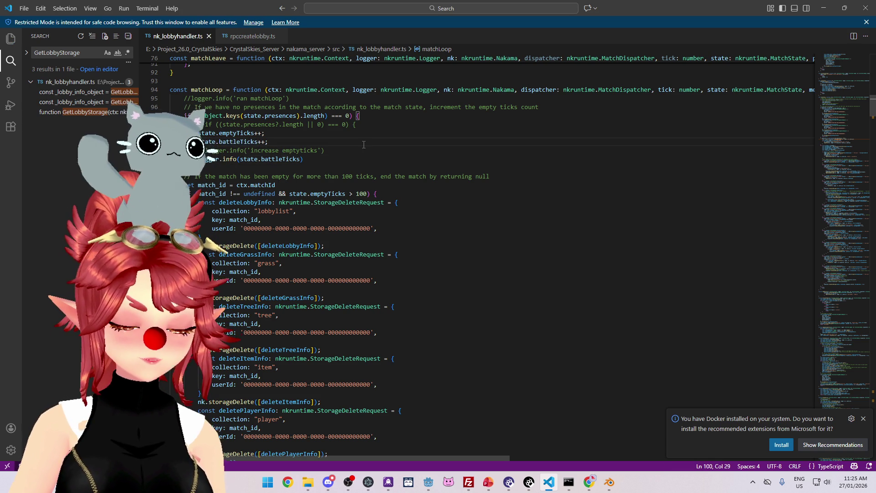
Step: Review the match state type, the battleTicks end-of-battle check and the winning_team payload
{"action": "mouse_move", "coordinate": [568, 482]}
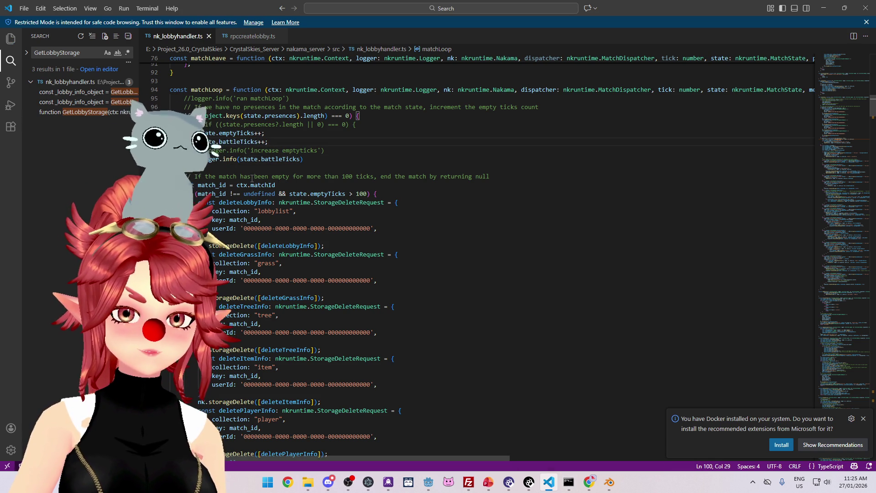
{"action": "scroll", "coordinate": [252, 178], "scroll_direction": "down", "scroll_amount": 10}
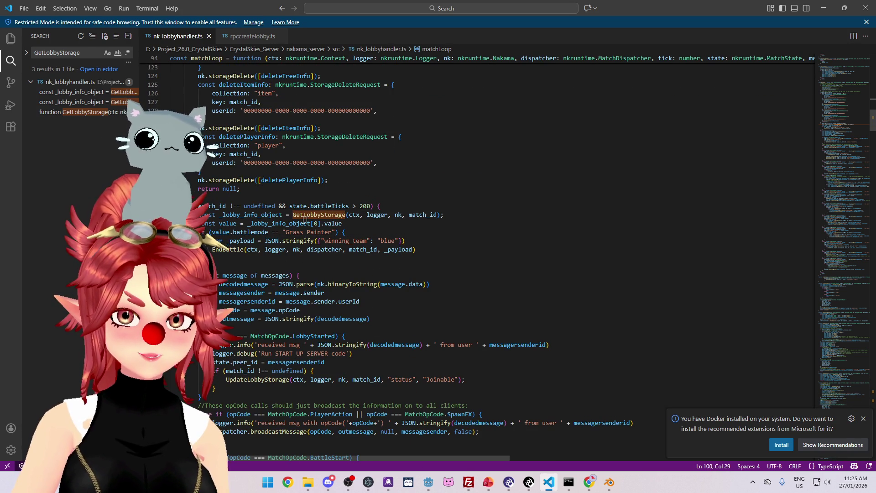
{"action": "mouse_move", "coordinate": [225, 215]}
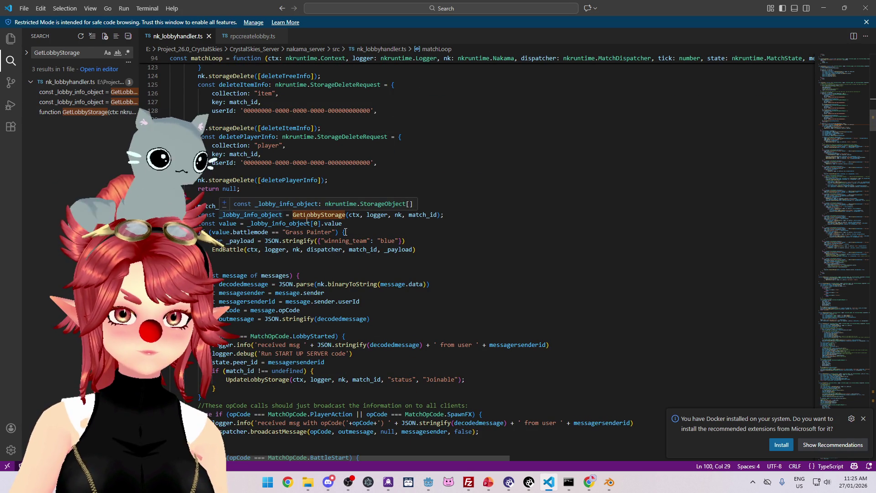
{"action": "left_click", "coordinate": [319, 275]}
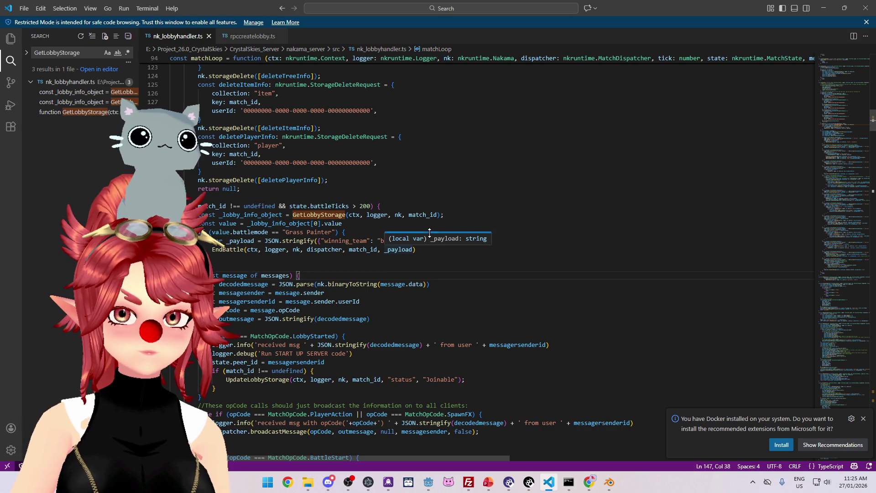
{"action": "left_click", "coordinate": [381, 207]}
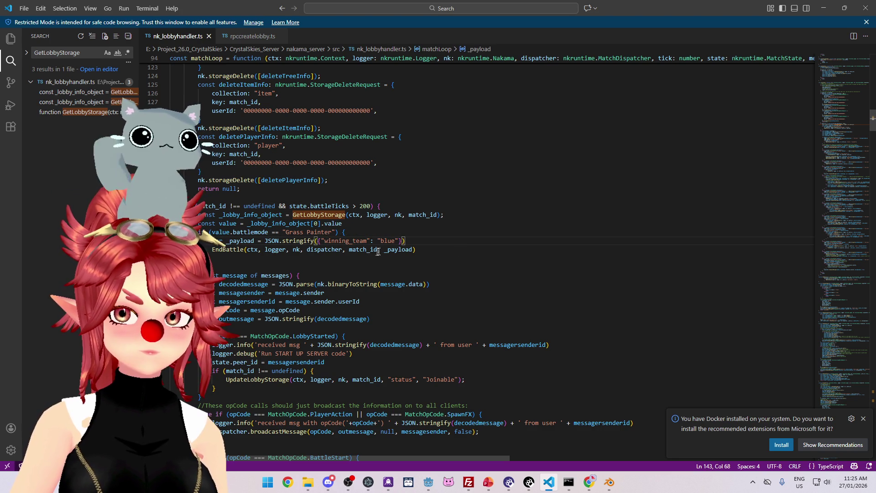
{"action": "left_click", "coordinate": [454, 243]}
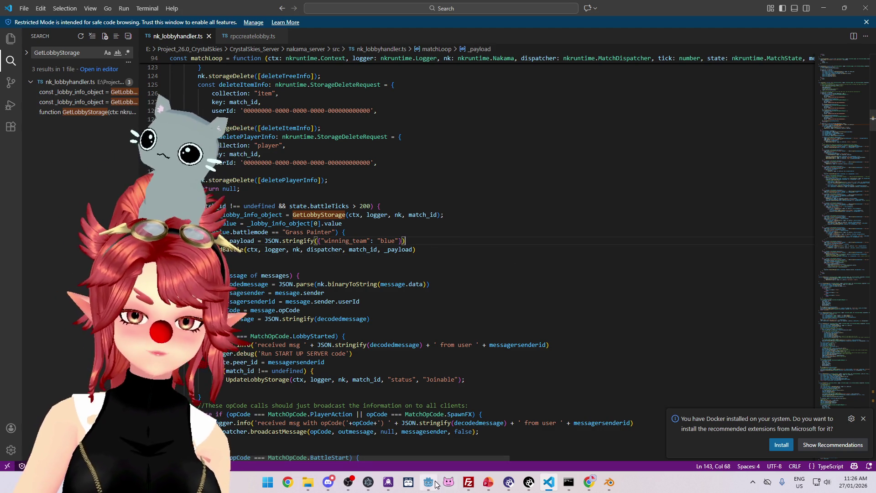
Step: In Godot, check client_manager's BattleEnd handler and return to game_manager
{"action": "key", "text": "alt+Tab"}
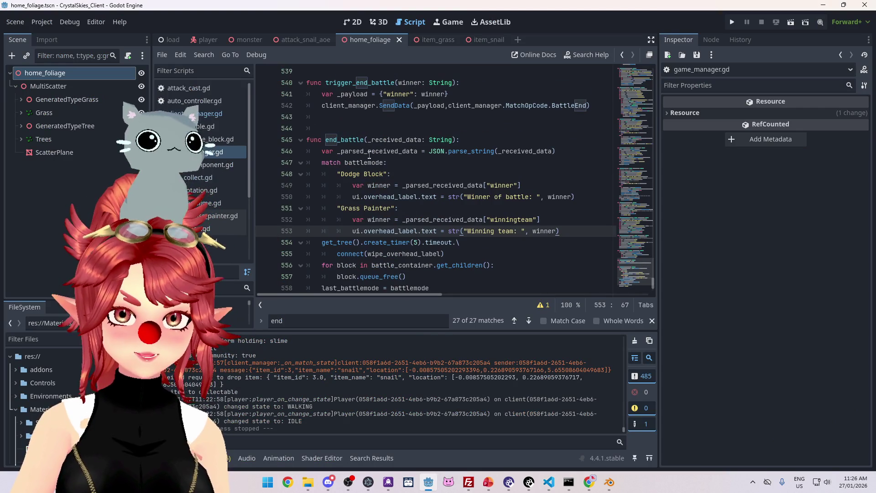
{"action": "scroll", "coordinate": [456, 206], "scroll_direction": "down", "scroll_amount": 1}
{"action": "scroll", "coordinate": [468, 194], "scroll_direction": "down", "scroll_amount": 1}
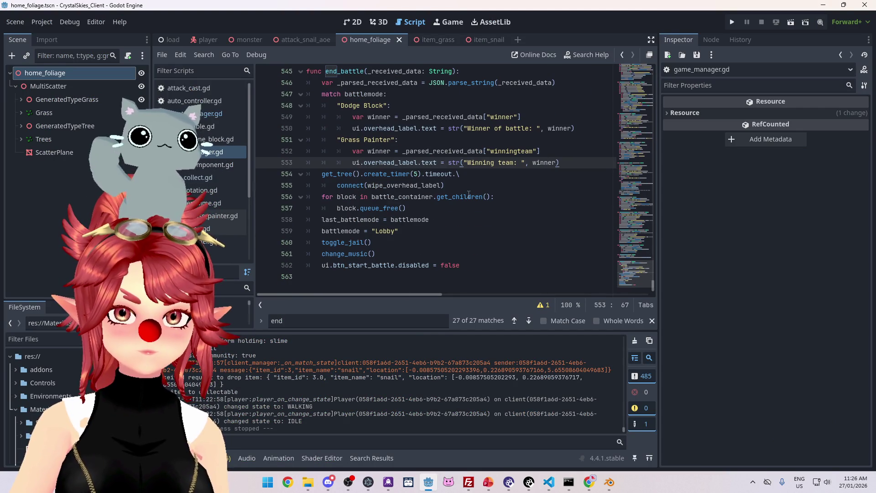
{"action": "scroll", "coordinate": [469, 195], "scroll_direction": "up", "scroll_amount": 1}
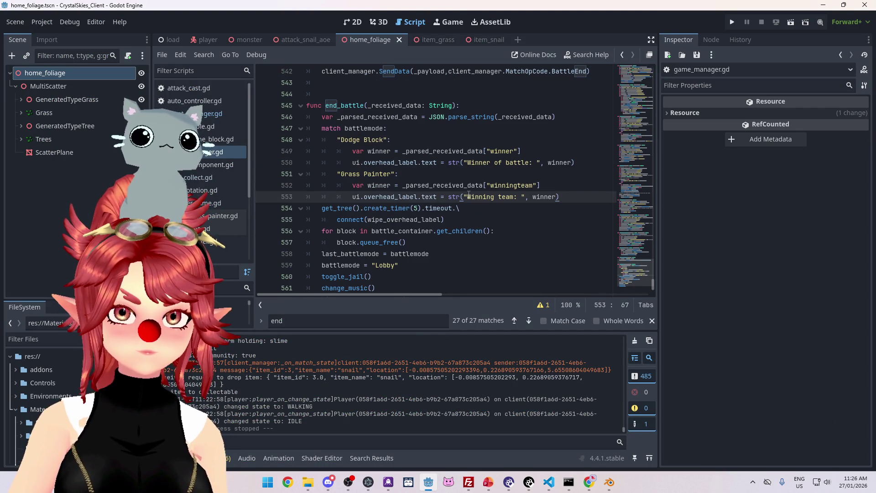
{"action": "left_click", "coordinate": [220, 114]}
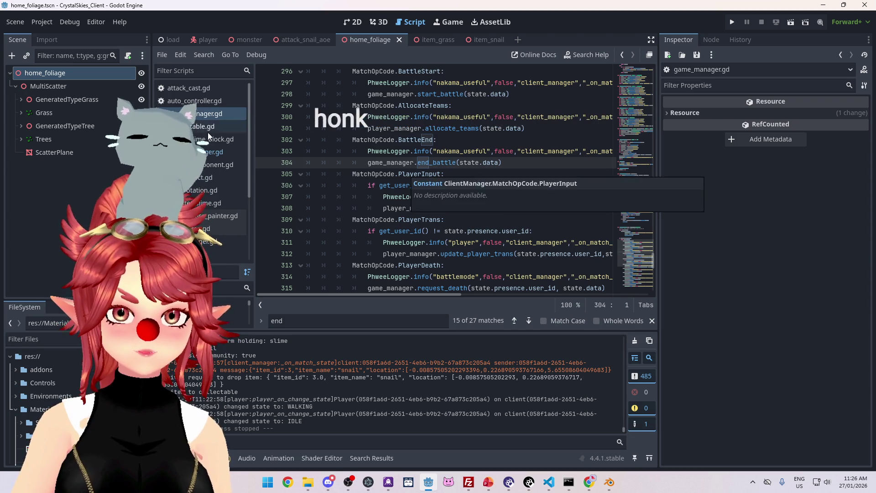
{"action": "key", "text": "alt+Left"}
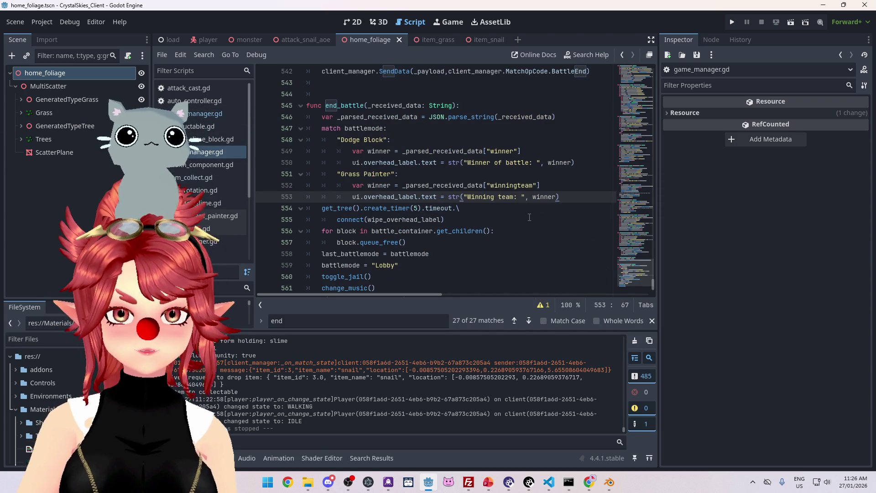
{"action": "scroll", "coordinate": [514, 225], "scroll_direction": "down", "scroll_amount": 1}
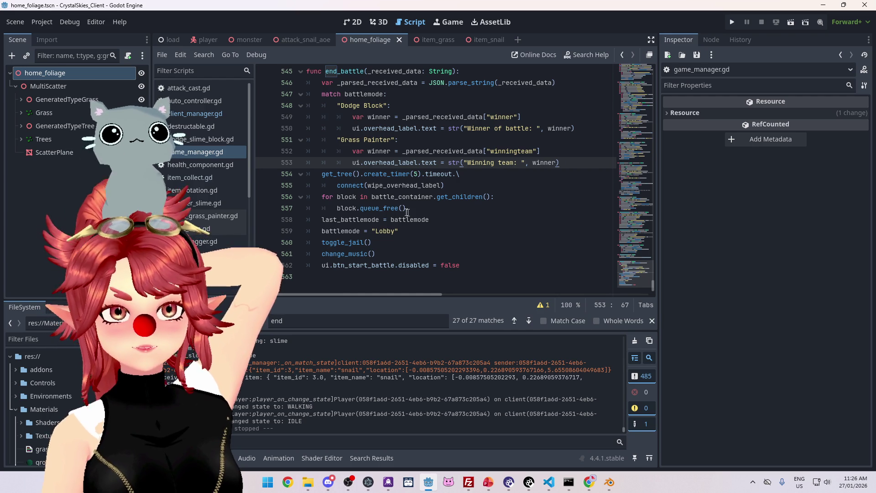
Step: Move the block.queue_free() for-loop up into the Dodge Block branch and indent it
{"action": "left_click", "coordinate": [322, 197]}
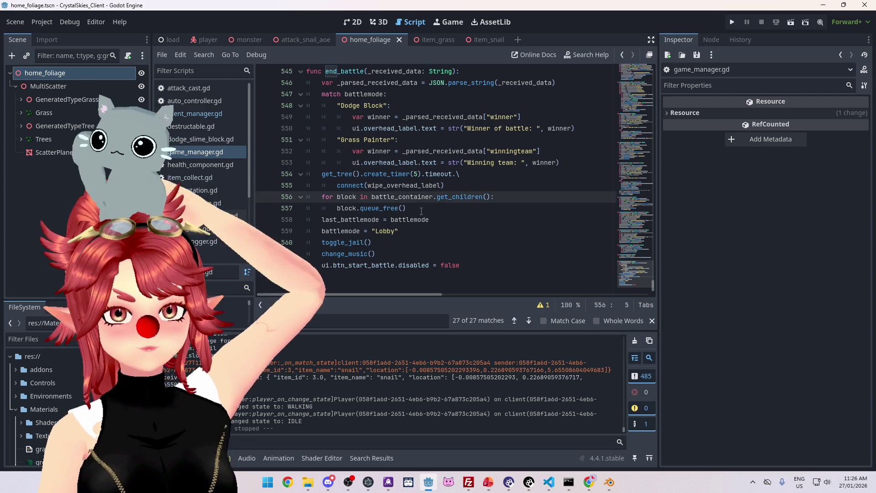
{"action": "key", "text": "Down"}
{"action": "key", "text": "End"}
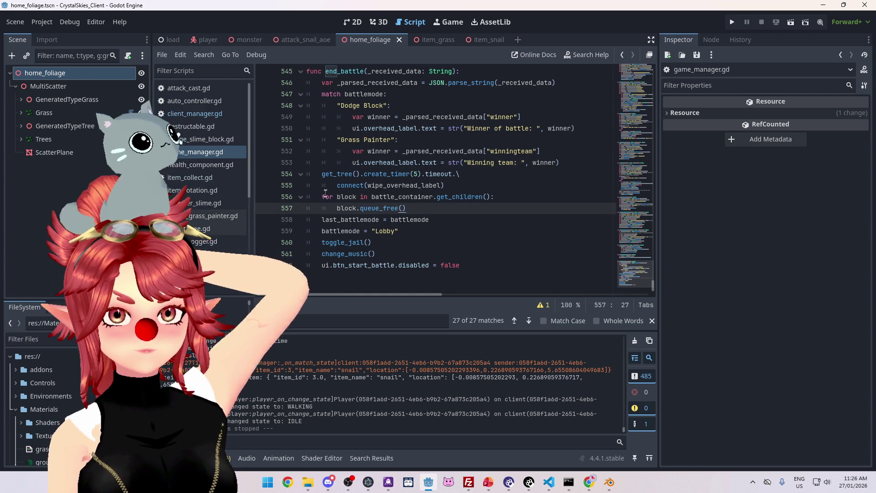
{"action": "left_click_drag", "start_coordinate": [322, 197], "coordinate": [392, 208]}
{"action": "left_click", "coordinate": [420, 209], "text": "shift"}
{"action": "key", "text": "alt+Up"}
{"action": "key", "text": "alt+Up"}
{"action": "key", "text": "alt+Up"}
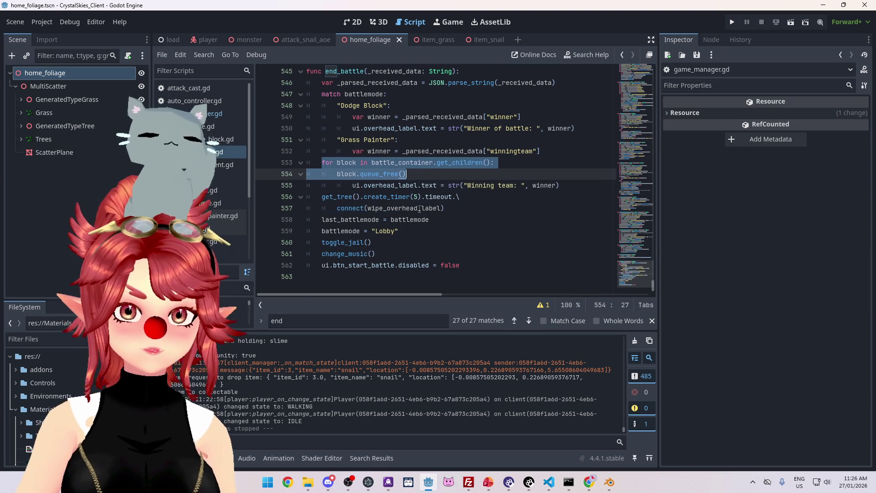
{"action": "key", "text": "Tab"}
{"action": "key", "text": "Tab"}
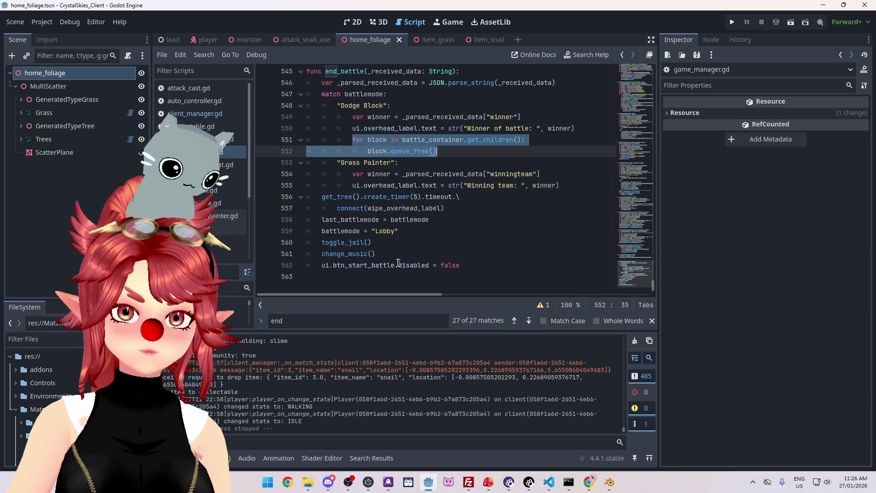
{"action": "left_click", "coordinate": [426, 220]}
{"action": "left_click", "coordinate": [413, 233]}
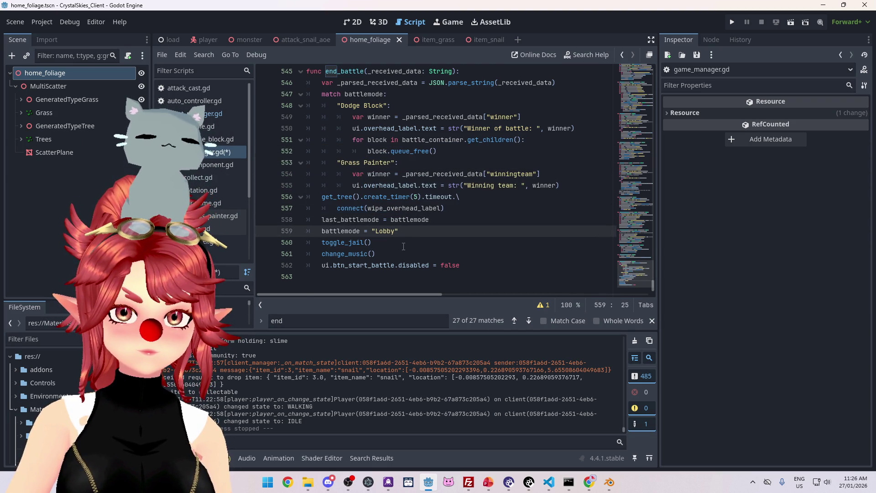
Step: Review the Lobby, Grass Painter and last_battlemode lines of end_battle
{"action": "left_click", "coordinate": [403, 246]}
{"action": "left_click", "coordinate": [452, 254]}
{"action": "left_click", "coordinate": [499, 265]}
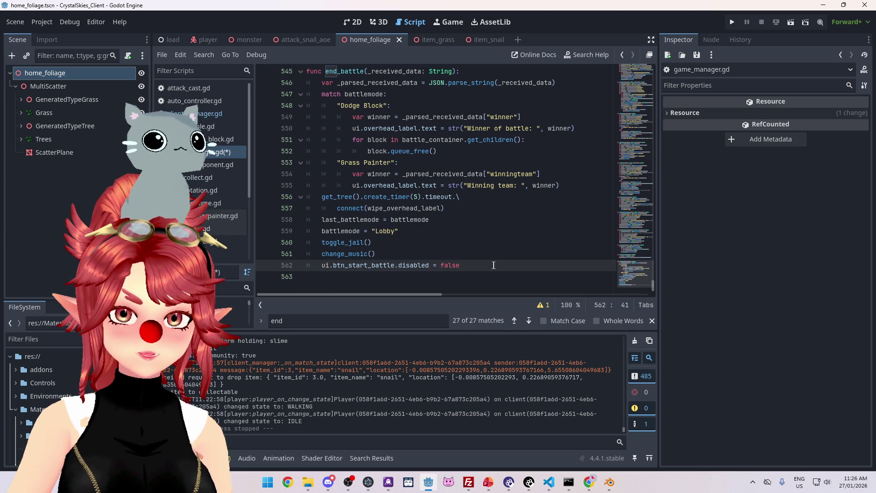
{"action": "left_click", "coordinate": [466, 235]}
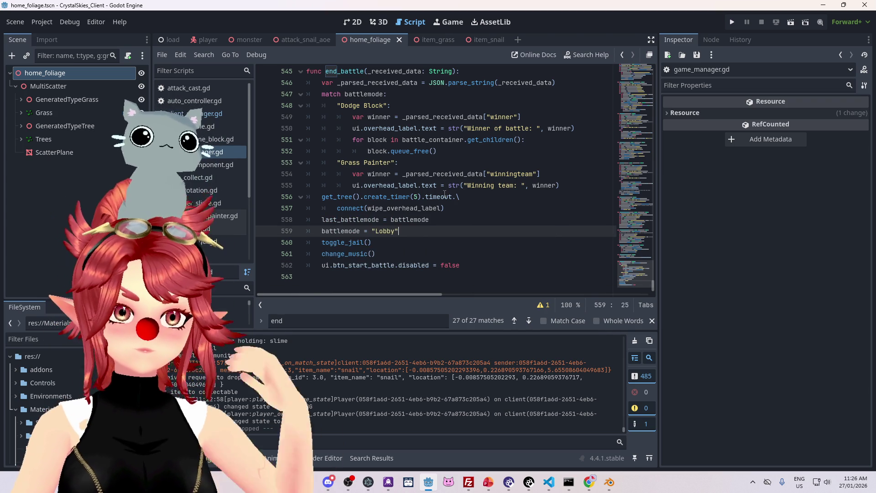
{"action": "mouse_move", "coordinate": [491, 192]}
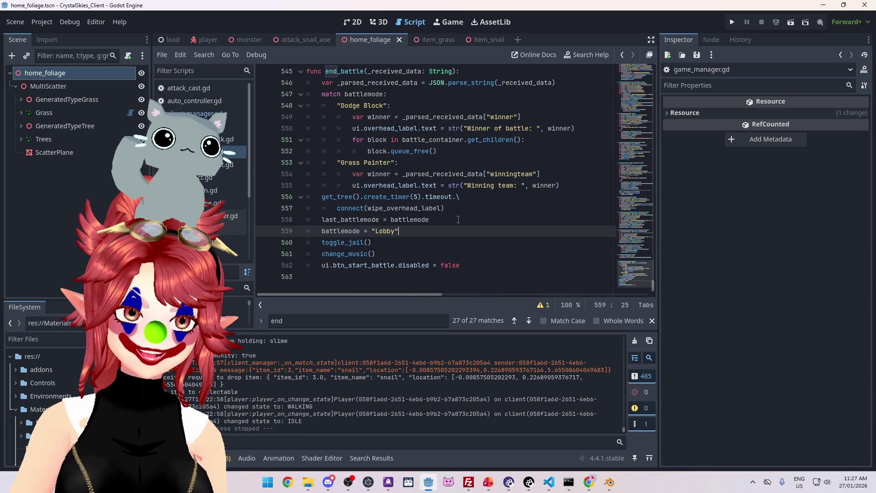
{"action": "left_click", "coordinate": [496, 165]}
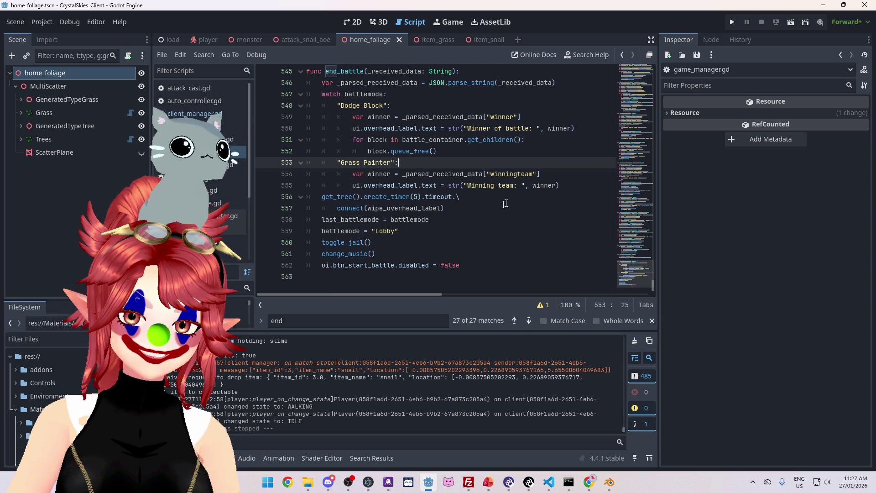
{"action": "left_click", "coordinate": [467, 223]}
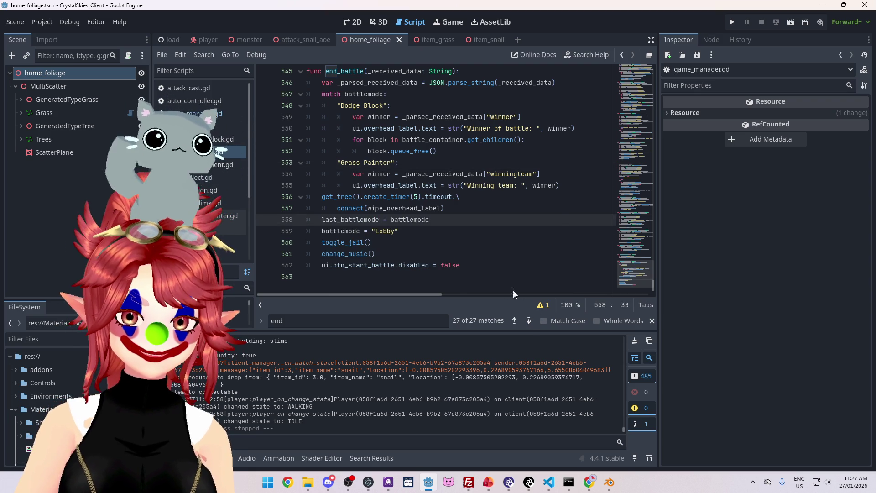
{"action": "left_click", "coordinate": [569, 482]}
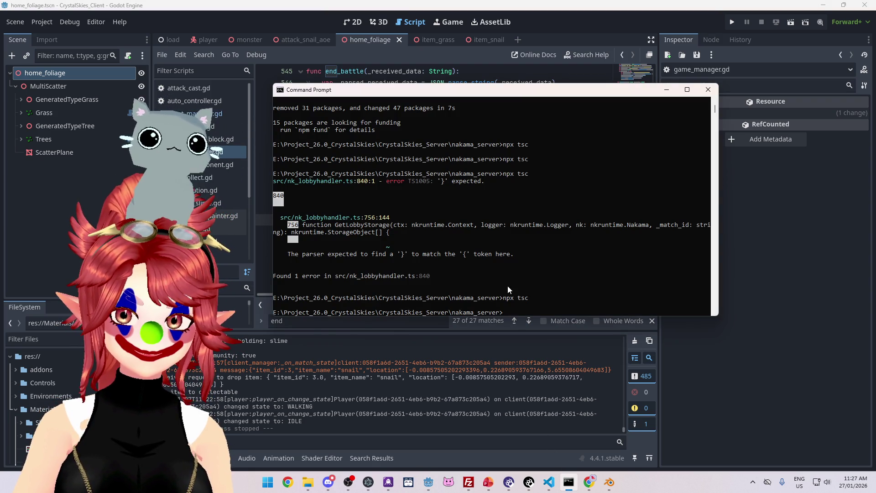
Step: Rerun npx tsc to recompile the Nakama server and confirm the build output
{"action": "key", "text": "Up"}
{"action": "key", "text": "Return"}
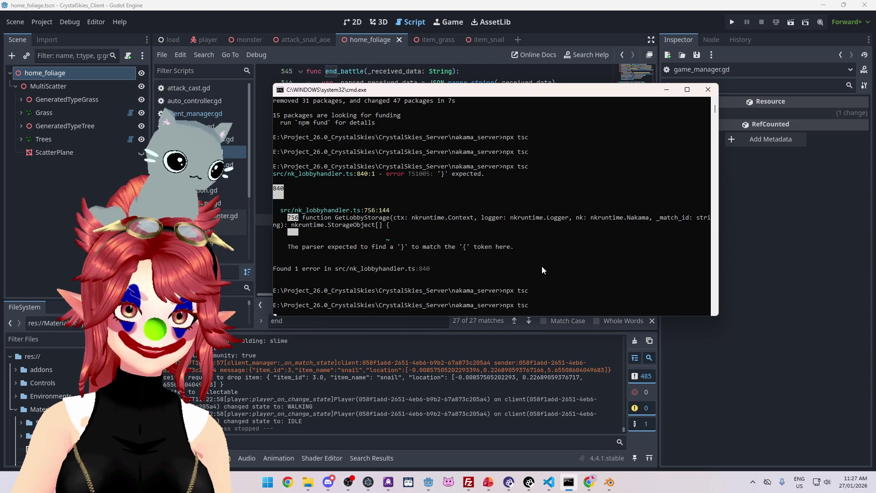
{"action": "left_click", "coordinate": [552, 484]}
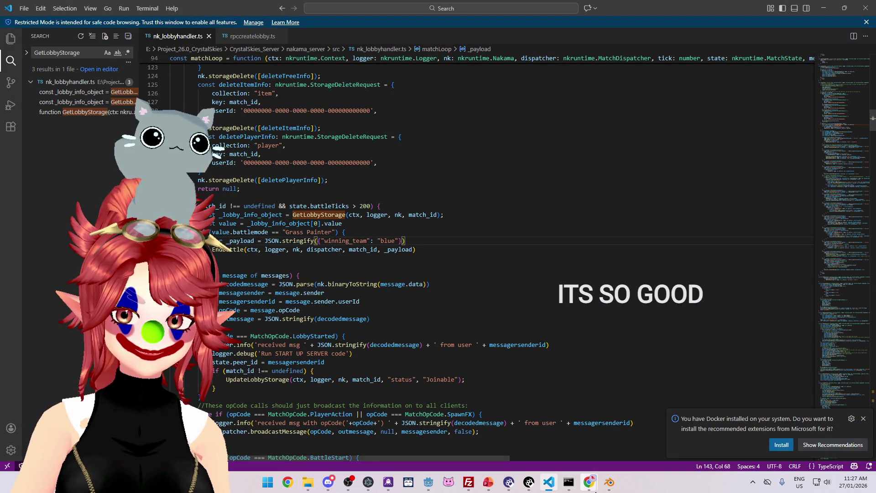
{"action": "left_click", "coordinate": [564, 484]}
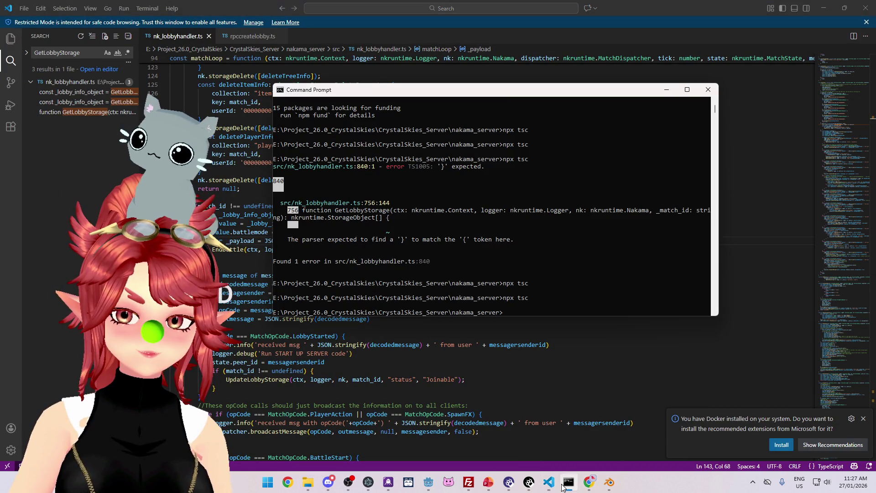
{"action": "left_click", "coordinate": [469, 482]}
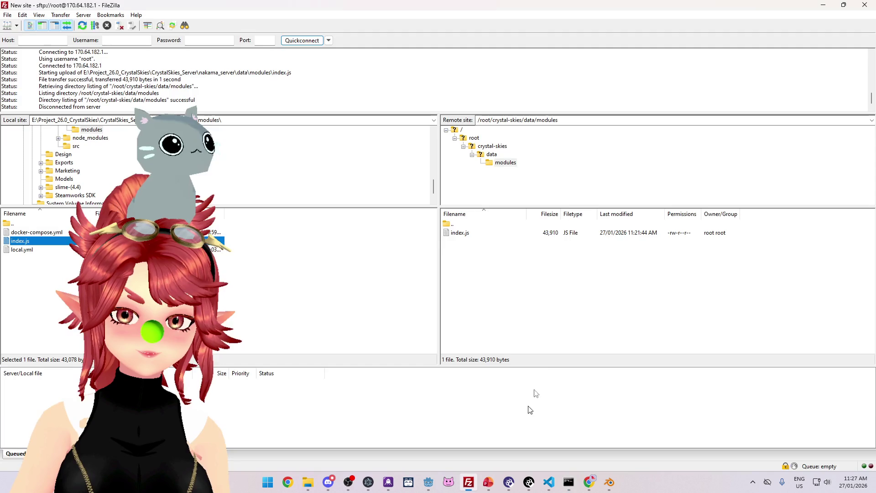
Step: Delete the server's old index.js and upload the freshly compiled local copy to modules
{"action": "left_click", "coordinate": [482, 234]}
{"action": "key", "text": "Delete"}
{"action": "left_click", "coordinate": [466, 238]}
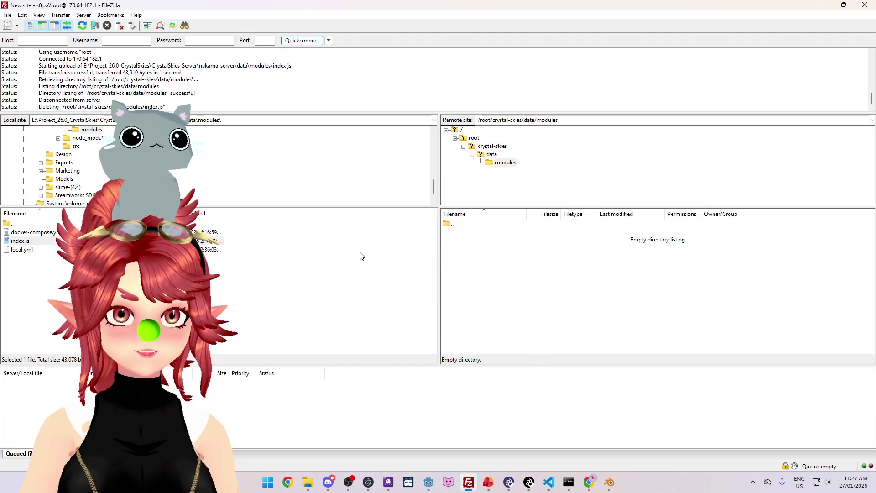
{"action": "mouse_move", "coordinate": [63, 245]}
{"action": "left_mouse_down"}
{"action": "mouse_move", "coordinate": [528, 246]}
{"action": "mouse_move", "coordinate": [532, 270]}
{"action": "left_mouse_up"}
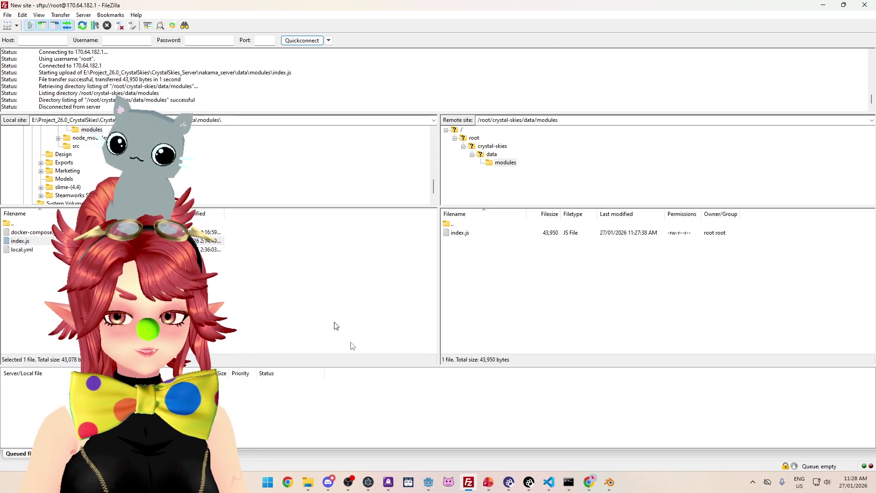
{"action": "key", "text": "alt+Tab"}
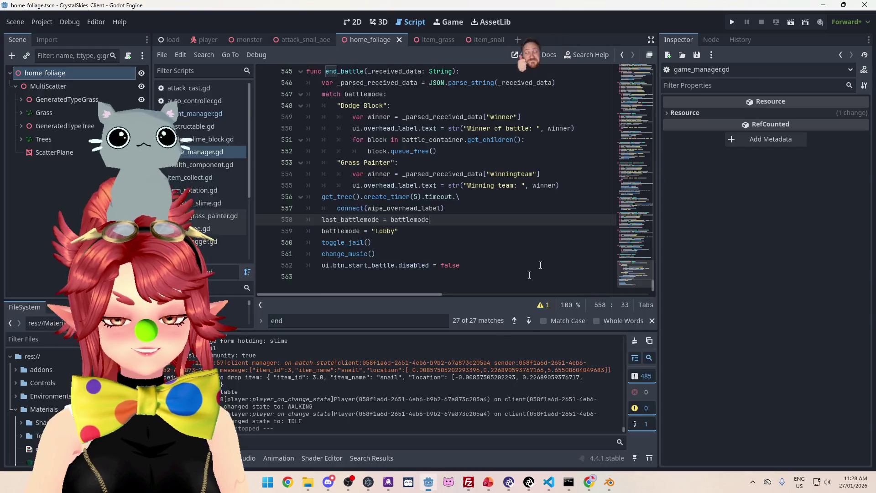
Step: Run the game, create a new lobby, and walk the player across the meadow
{"action": "left_click", "coordinate": [731, 26]}
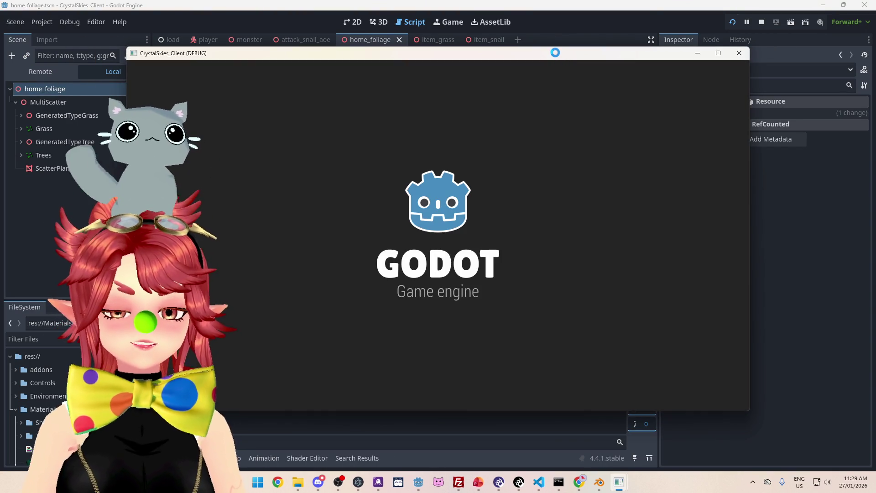
{"action": "left_click", "coordinate": [489, 265]}
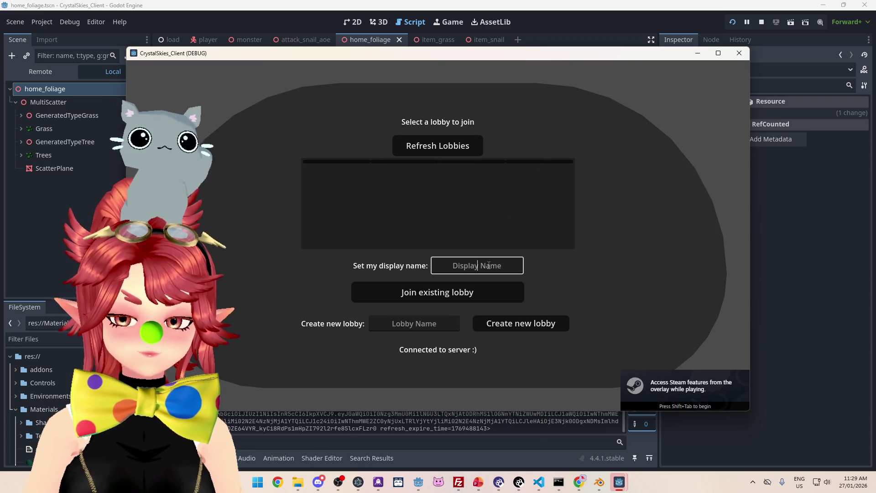
{"action": "type", "text": "Phwee"}
{"action": "key", "text": "Tab"}
{"action": "key", "text": "Tab"}
{"action": "type", "text": "asdd"}
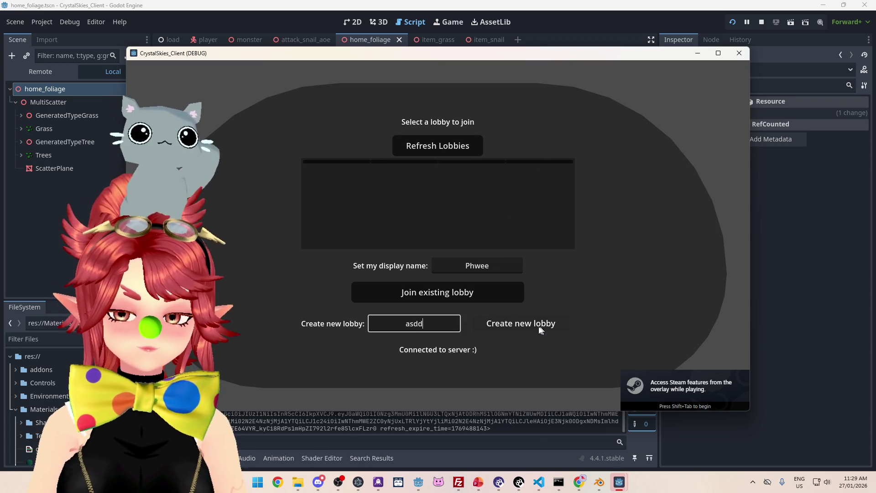
{"action": "left_click", "coordinate": [532, 326]}
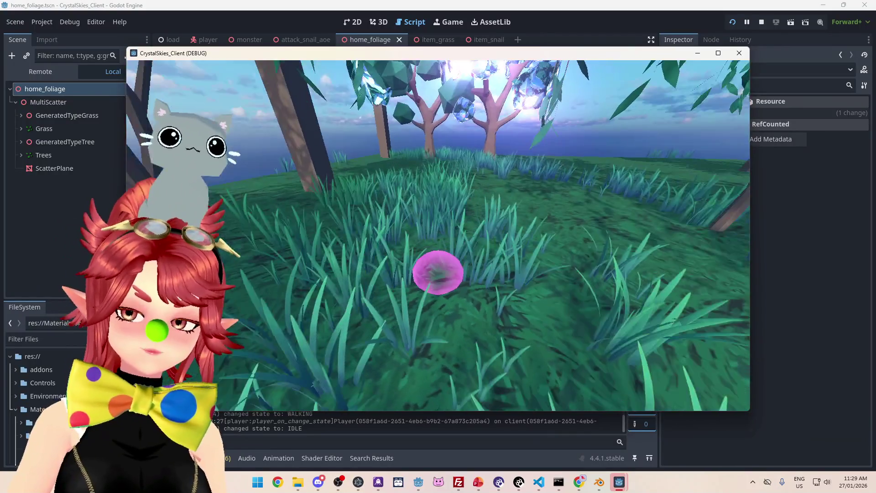
{"action": "key", "text": "w"}
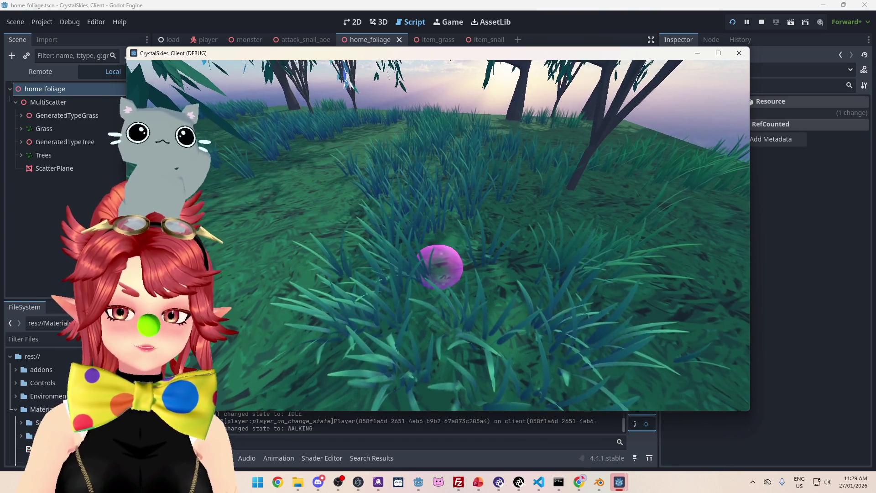
{"action": "key", "text": "space"}
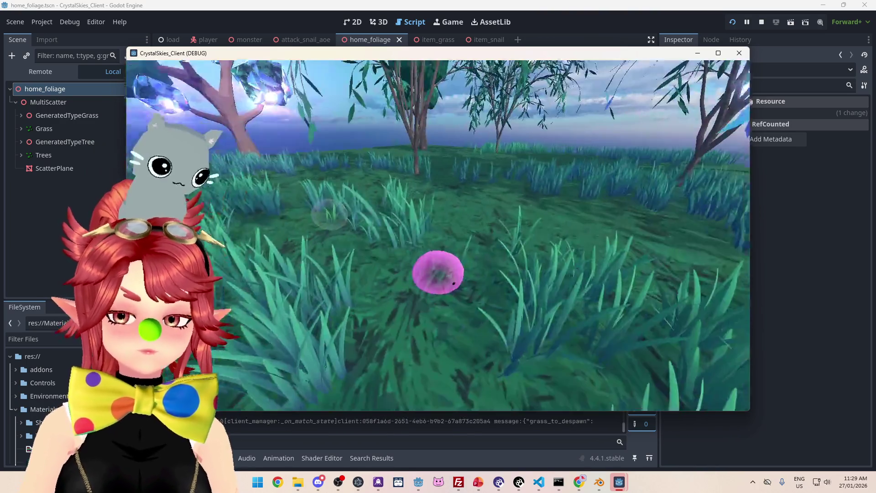
{"action": "key", "text": "w"}
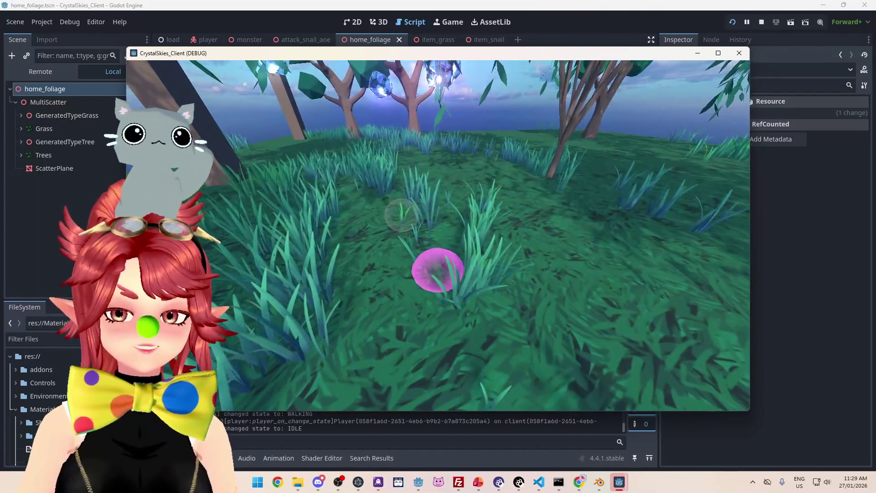
Step: Start a Grass Painter battle from Host Settings and walk around spawning purple grass
{"action": "key", "text": "Escape"}
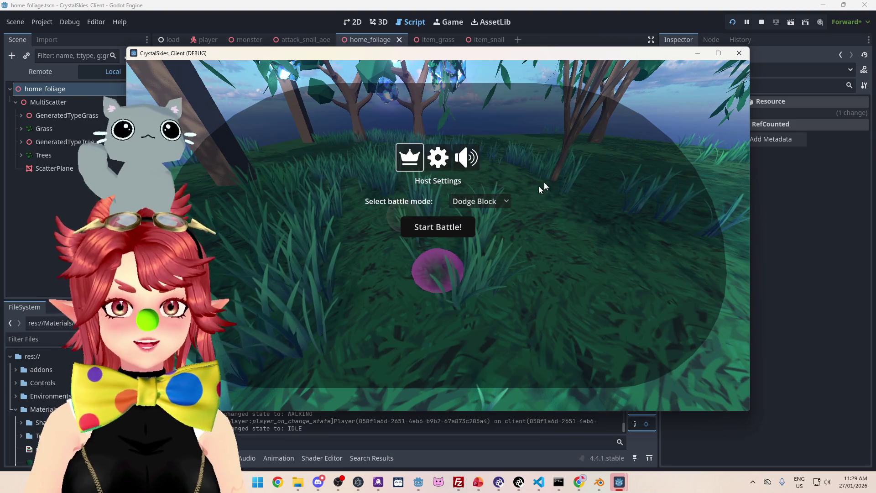
{"action": "left_click", "coordinate": [492, 200]}
{"action": "left_click", "coordinate": [486, 229]}
{"action": "left_click", "coordinate": [445, 229]}
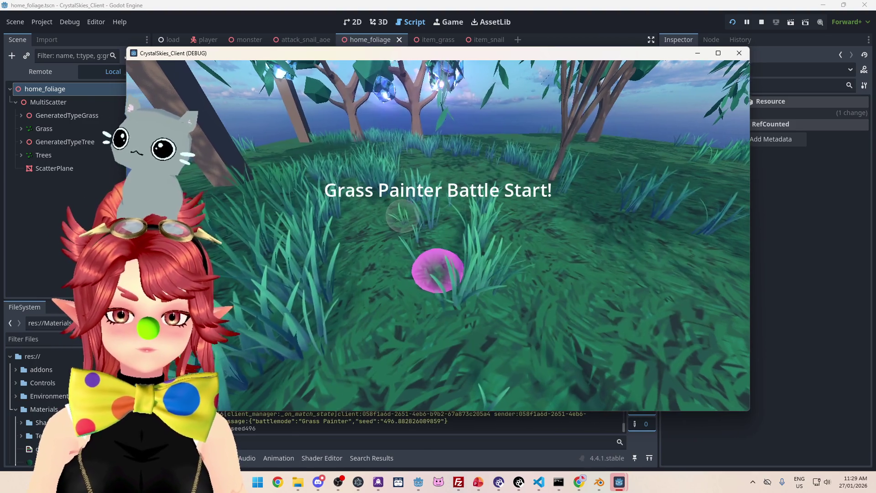
{"action": "key", "text": "w"}
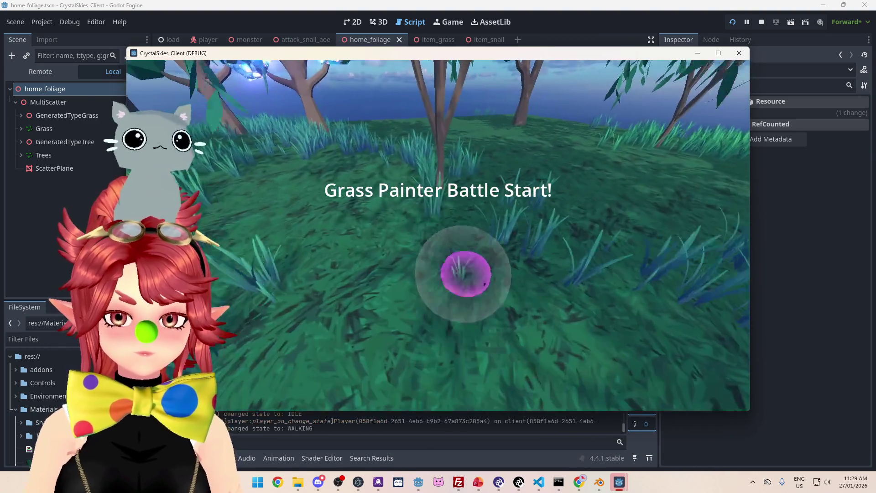
{"action": "key", "text": "w"}
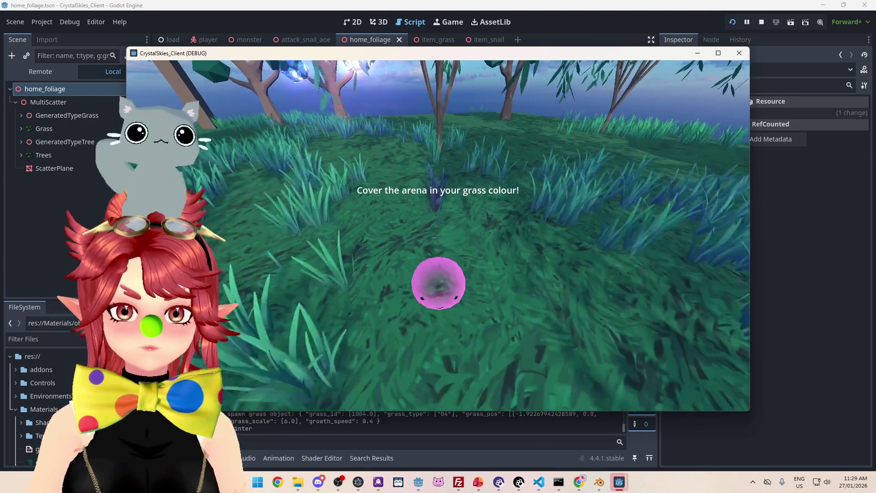
{"action": "key", "text": "Escape"}
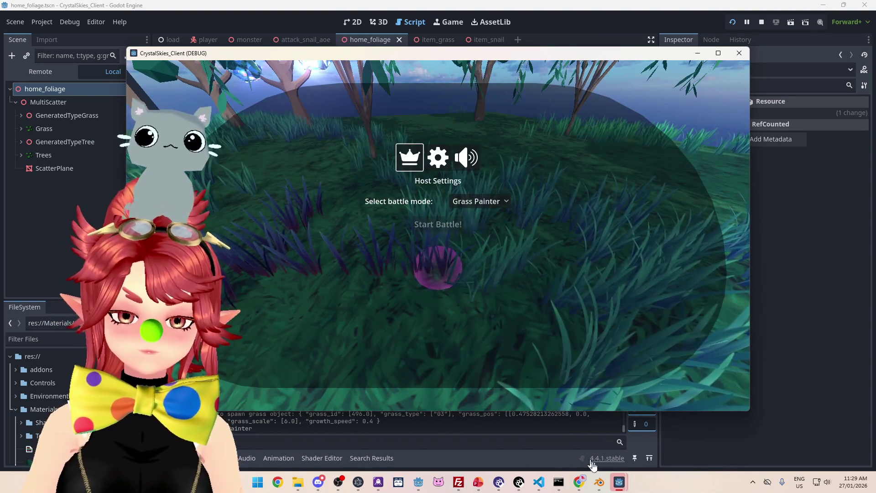
{"action": "mouse_move", "coordinate": [579, 487]}
{"action": "left_click", "coordinate": [622, 436]}
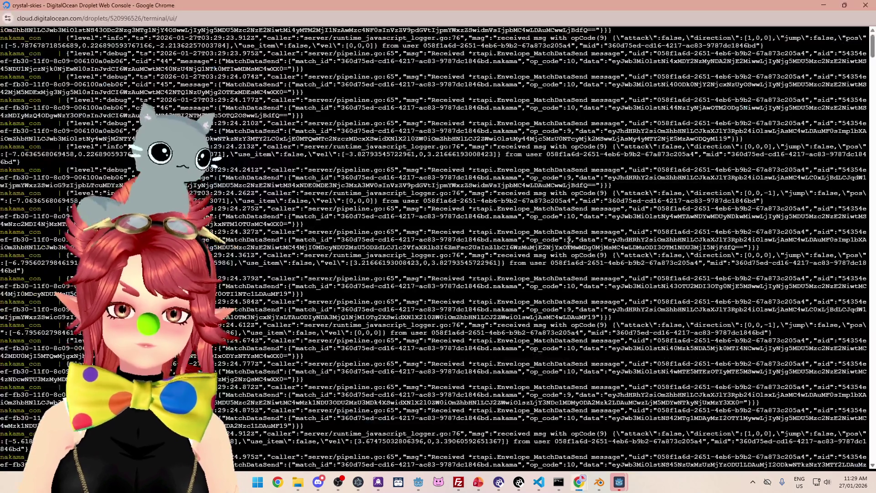
Step: Select earlier log lines and drag the scrollbar to the end of the output
{"action": "left_click_drag", "start_coordinate": [265, 184], "coordinate": [680, 276]}
{"action": "left_click_drag", "start_coordinate": [546, 170], "coordinate": [636, 178]}
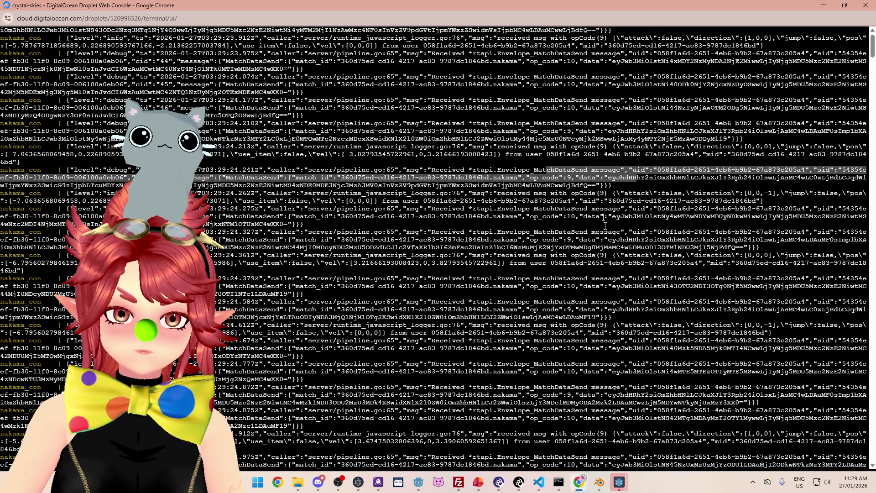
{"action": "mouse_move", "coordinate": [525, 418]}
{"action": "left_mouse_down"}
{"action": "mouse_move", "coordinate": [645, 408]}
{"action": "mouse_move", "coordinate": [596, 388]}
{"action": "mouse_move", "coordinate": [564, 390]}
{"action": "mouse_move", "coordinate": [641, 370]}
{"action": "mouse_move", "coordinate": [636, 363]}
{"action": "left_mouse_up"}
{"action": "scroll", "coordinate": [635, 363], "scroll_direction": "down", "scroll_amount": 15}
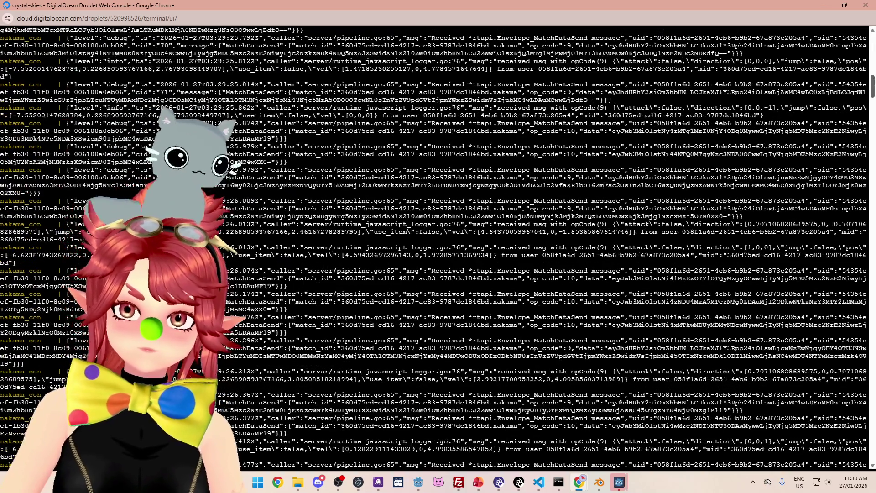
{"action": "left_click_drag", "start_coordinate": [872, 82], "coordinate": [866, 451]}
Step: Highlight the newest MatchDataSend entries carrying op_code 10 grass data
{"action": "left_click_drag", "start_coordinate": [538, 405], "coordinate": [632, 404]}
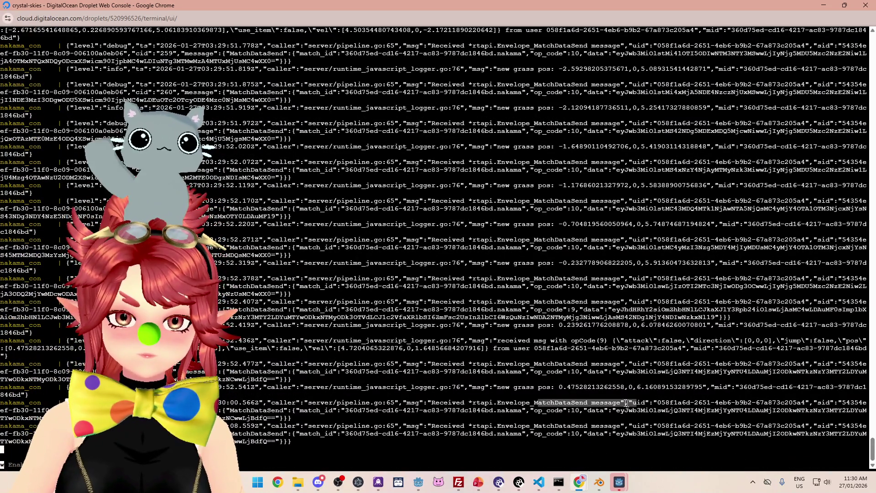
{"action": "left_click_drag", "start_coordinate": [535, 370], "coordinate": [673, 370]}
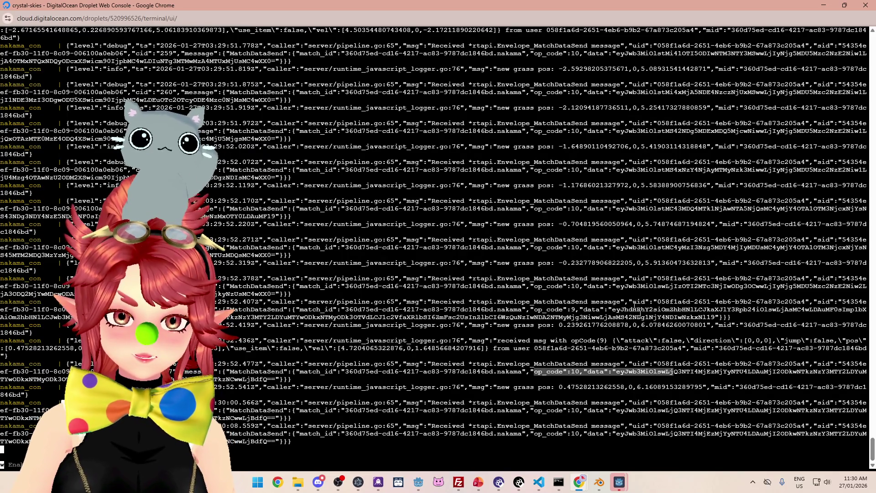
{"action": "left_click_drag", "start_coordinate": [603, 196], "coordinate": [593, 271]}
{"action": "left_click", "coordinate": [593, 271]}
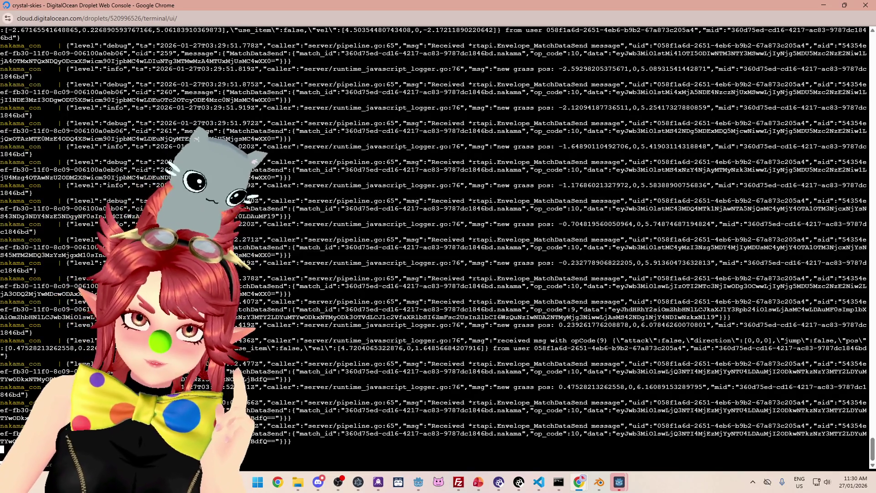
{"action": "left_click_drag", "start_coordinate": [547, 194], "coordinate": [591, 302]}
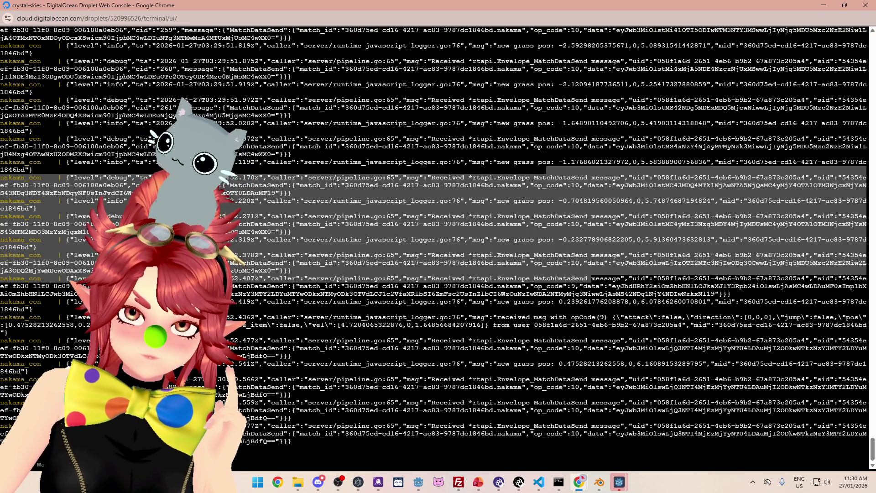
{"action": "left_click_drag", "start_coordinate": [570, 434], "coordinate": [636, 433]}
{"action": "left_click_drag", "start_coordinate": [571, 348], "coordinate": [615, 348]}
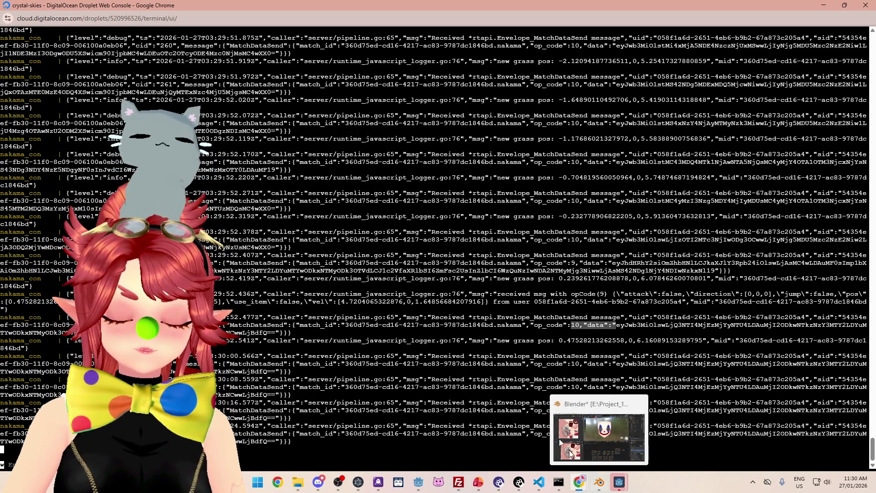
{"action": "mouse_move", "coordinate": [578, 482]}
{"action": "left_click", "coordinate": [418, 482]}
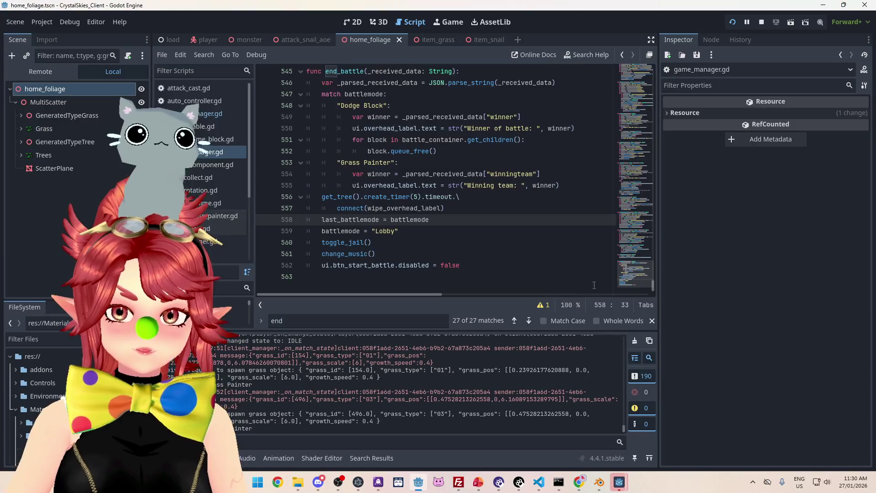
Step: Look over matchLoop's battle-tick code in nk_lobbyhandler.ts, then maximize the Crystal_Skies_GDD_2 window
{"action": "left_click", "coordinate": [538, 481]}
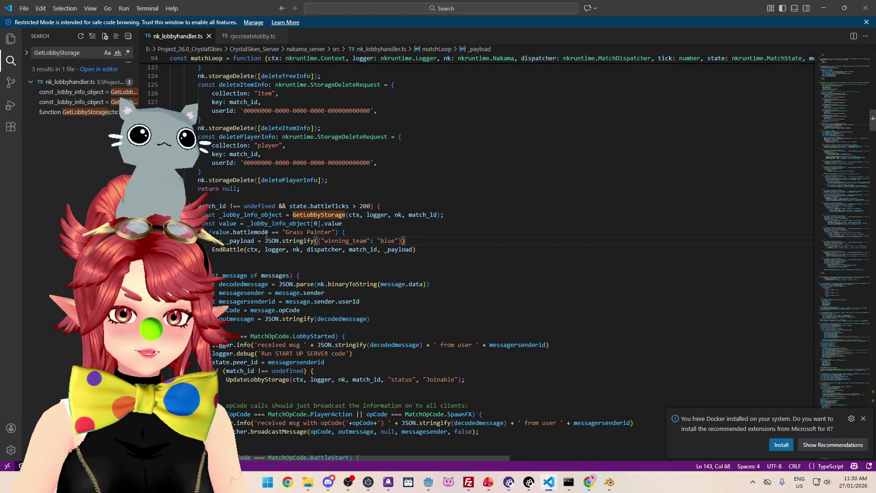
{"action": "scroll", "coordinate": [265, 236], "scroll_direction": "up", "scroll_amount": 15}
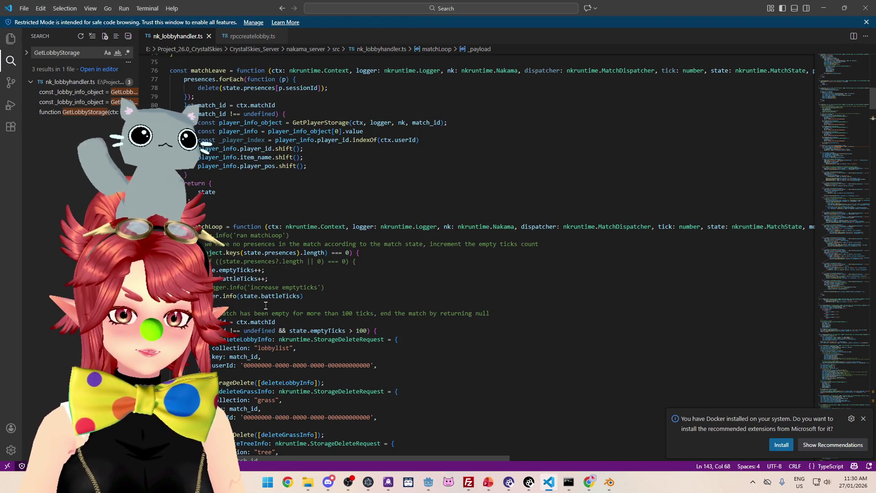
{"action": "scroll", "coordinate": [267, 305], "scroll_direction": "down", "scroll_amount": 2}
{"action": "left_click_drag", "start_coordinate": [303, 250], "coordinate": [198, 250]}
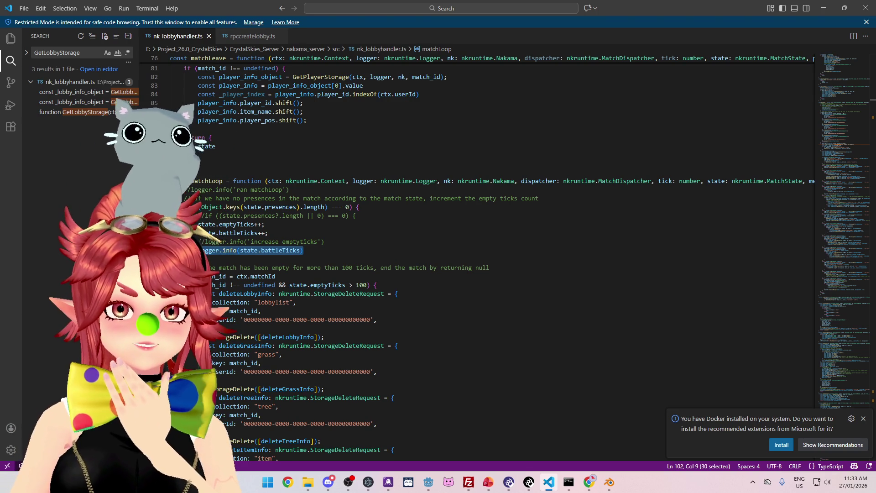
{"action": "key", "text": "alt+Tab"}
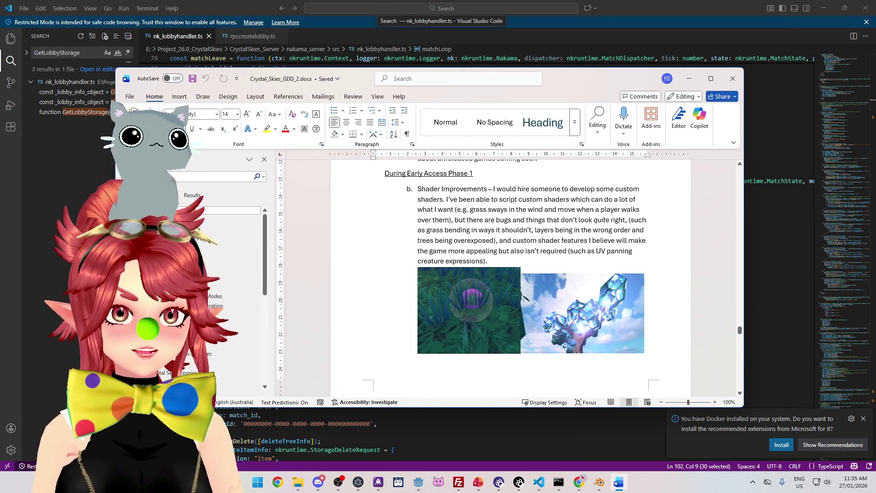
{"action": "left_click", "coordinate": [710, 78]}
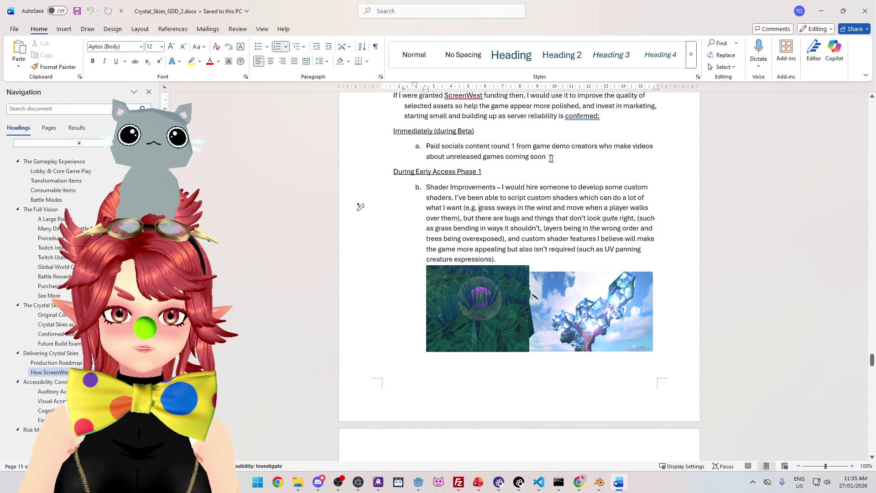
{"action": "left_click", "coordinate": [360, 156]}
{"action": "left_click", "coordinate": [486, 157]}
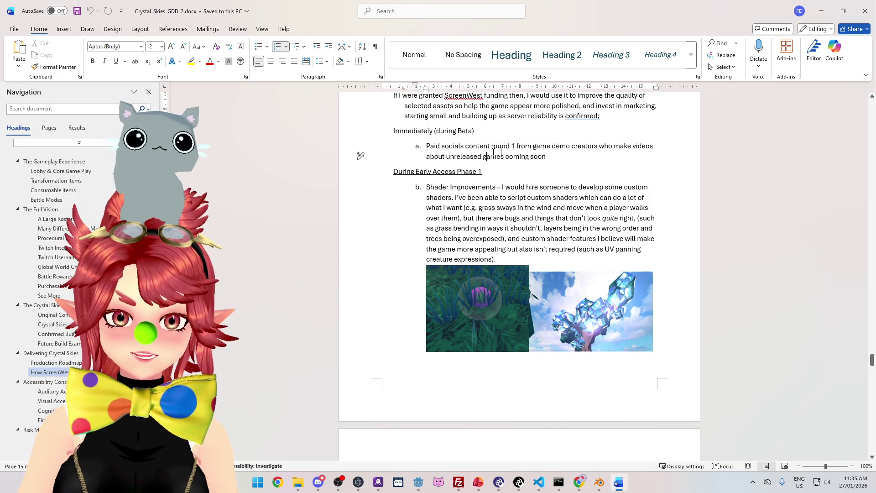
{"action": "left_click", "coordinate": [559, 156]}
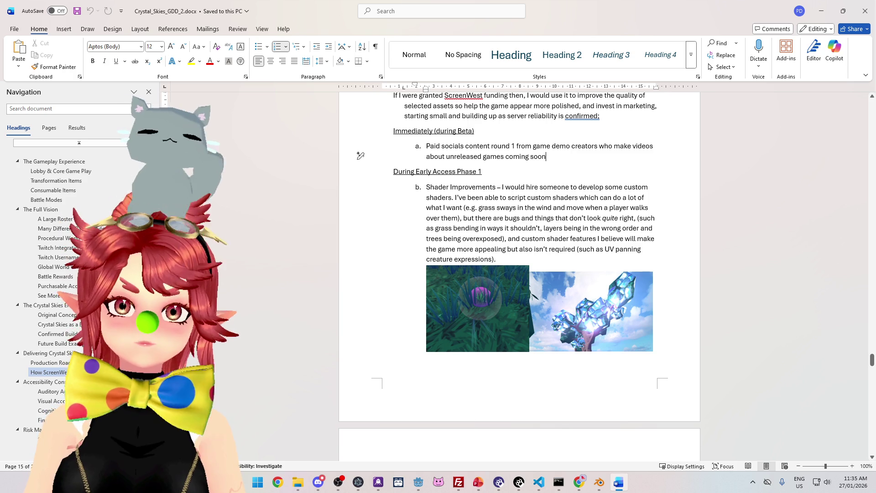
{"action": "mouse_move", "coordinate": [361, 156]}
{"action": "left_mouse_down"}
{"action": "mouse_move", "coordinate": [361, 146]}
{"action": "mouse_move", "coordinate": [427, 149]}
{"action": "left_mouse_up"}
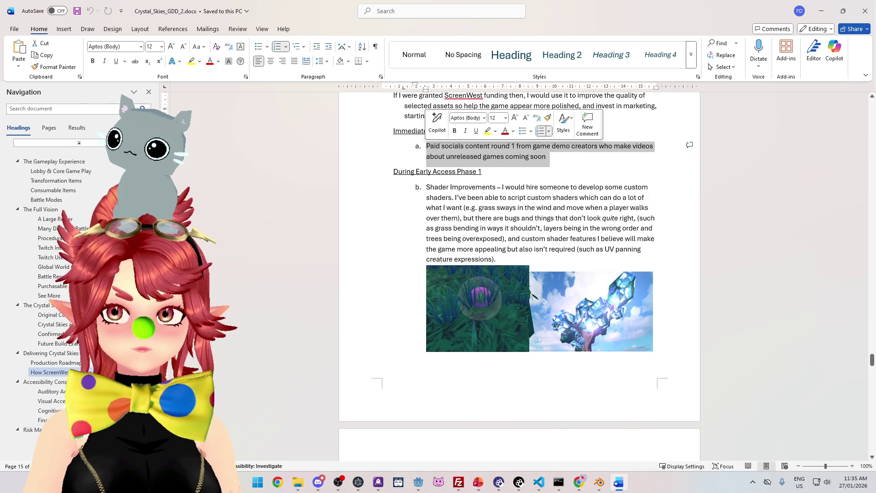
{"action": "left_click", "coordinate": [553, 163]}
{"action": "scroll", "coordinate": [360, 133], "scroll_direction": "down", "scroll_amount": 1}
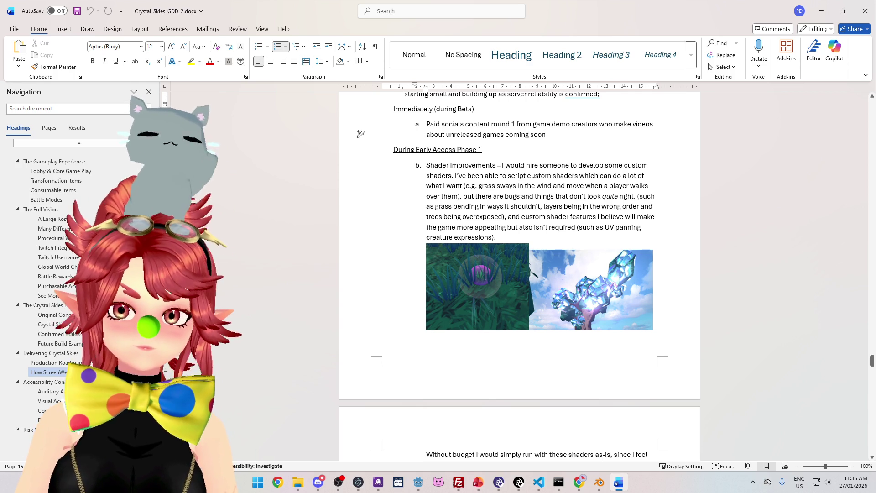
{"action": "left_click_drag", "start_coordinate": [457, 164], "coordinate": [426, 165]}
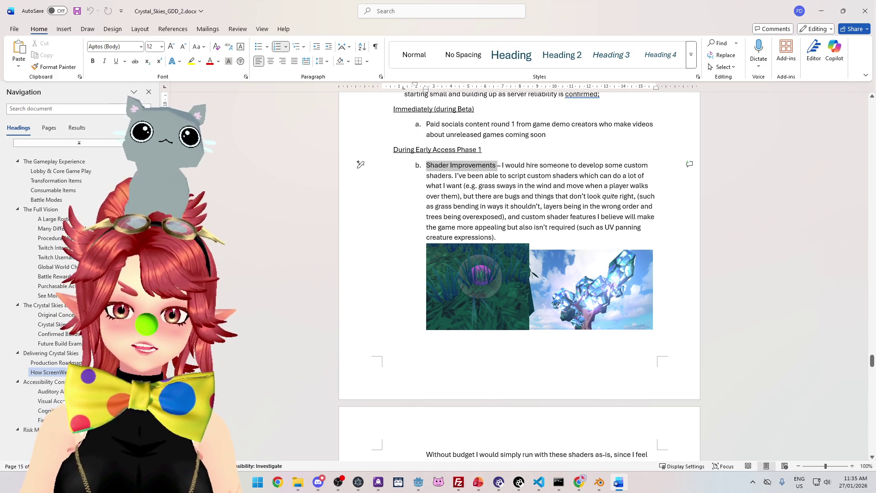
{"action": "left_click_drag", "start_coordinate": [521, 237], "coordinate": [502, 164]}
{"action": "scroll", "coordinate": [522, 211], "scroll_direction": "down", "scroll_amount": 1}
{"action": "scroll", "coordinate": [523, 211], "scroll_direction": "down", "scroll_amount": 1}
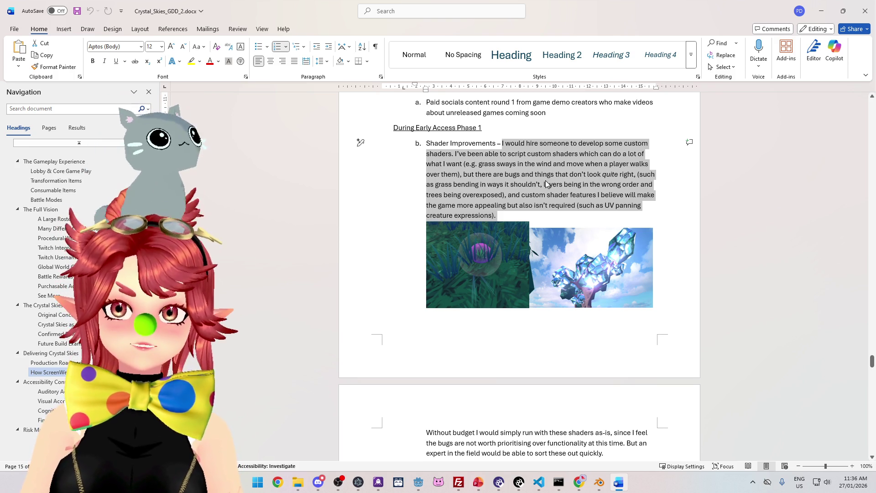
{"action": "left_click", "coordinate": [536, 196]}
Step: Scroll down past the shader screenshots to the funded extras list, items c–i
{"action": "scroll", "coordinate": [360, 183], "scroll_direction": "down", "scroll_amount": 8}
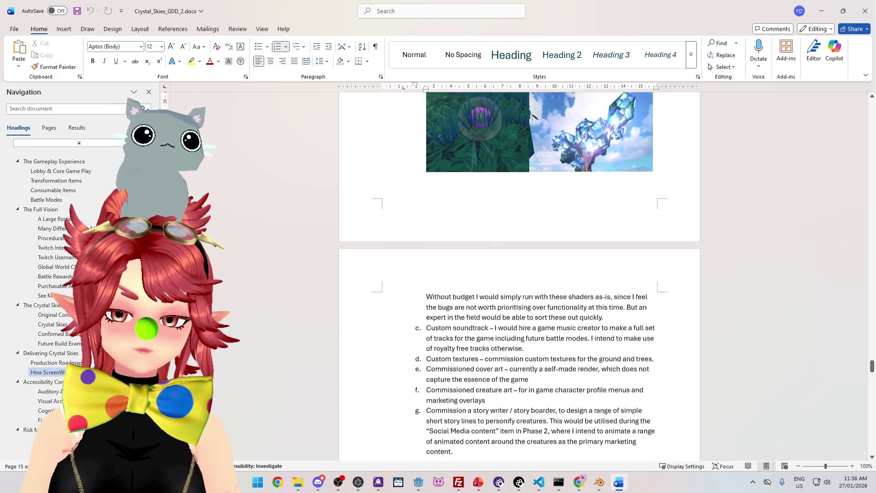
{"action": "scroll", "coordinate": [492, 246], "scroll_direction": "up", "scroll_amount": 5}
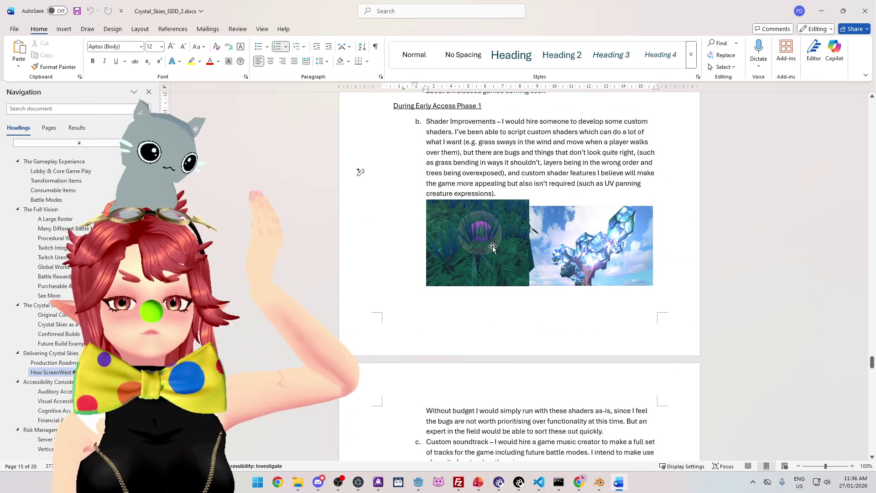
{"action": "scroll", "coordinate": [492, 247], "scroll_direction": "down", "scroll_amount": 2}
{"action": "scroll", "coordinate": [625, 249], "scroll_direction": "up", "scroll_amount": 1}
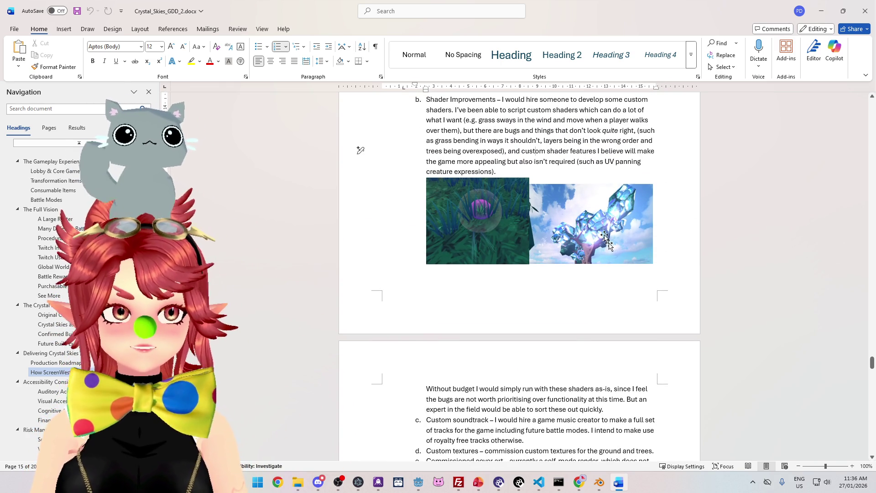
{"action": "scroll", "coordinate": [613, 248], "scroll_direction": "down", "scroll_amount": 2}
{"action": "scroll", "coordinate": [491, 244], "scroll_direction": "up", "scroll_amount": 2}
{"action": "scroll", "coordinate": [490, 244], "scroll_direction": "up", "scroll_amount": 1}
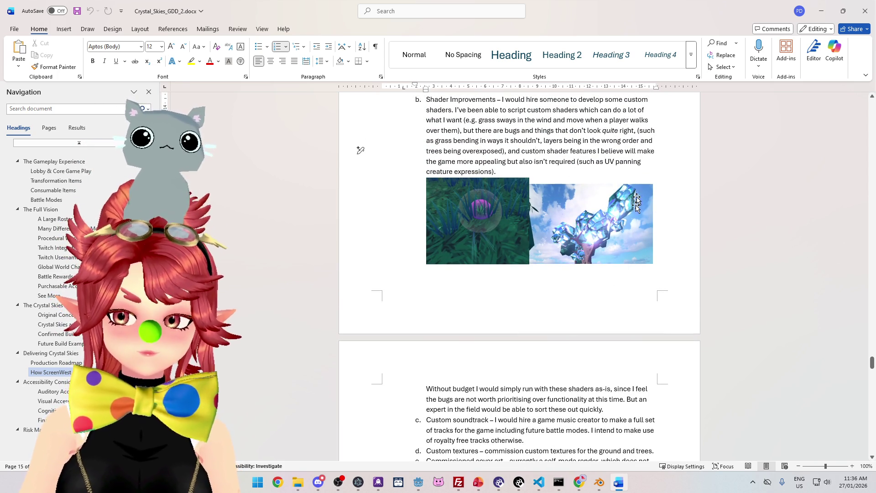
{"action": "scroll", "coordinate": [481, 276], "scroll_direction": "down", "scroll_amount": 3}
{"action": "scroll", "coordinate": [460, 277], "scroll_direction": "down", "scroll_amount": 1}
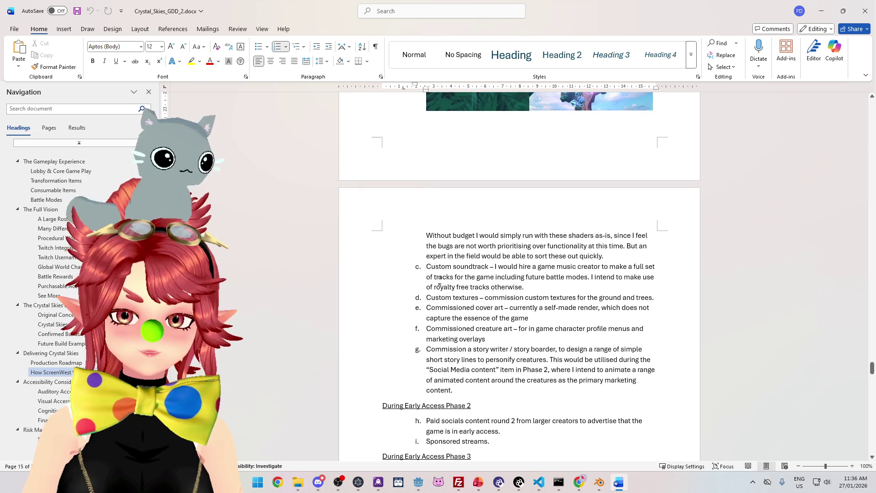
Step: Highlight item d, 'Custom textures – commission custom textures for the ground and trees.'
{"action": "left_click_drag", "start_coordinate": [429, 269], "coordinate": [519, 269]}
{"action": "scroll", "coordinate": [456, 274], "scroll_direction": "down", "scroll_amount": 1}
{"action": "left_click_drag", "start_coordinate": [426, 276], "coordinate": [588, 280]}
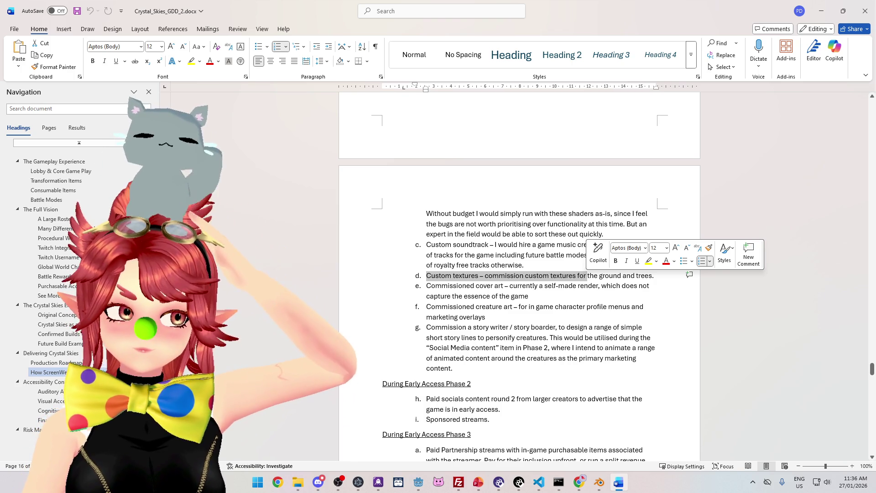
{"action": "scroll", "coordinate": [473, 268], "scroll_direction": "down", "scroll_amount": 1}
{"action": "left_click_drag", "start_coordinate": [428, 254], "coordinate": [523, 253]}
{"action": "left_click", "coordinate": [431, 267]}
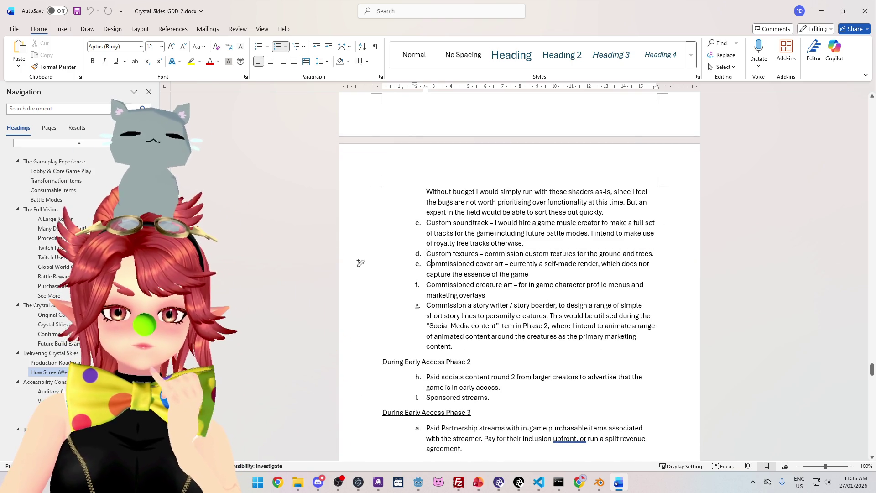
{"action": "mouse_move", "coordinate": [428, 268]}
{"action": "left_mouse_down"}
{"action": "mouse_move", "coordinate": [503, 265]}
{"action": "mouse_move", "coordinate": [539, 276]}
{"action": "left_mouse_up"}
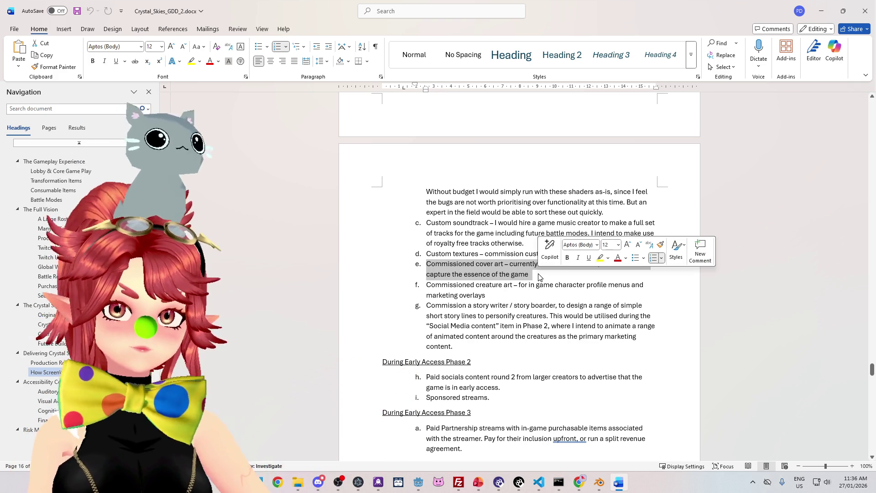
{"action": "key", "text": "Right"}
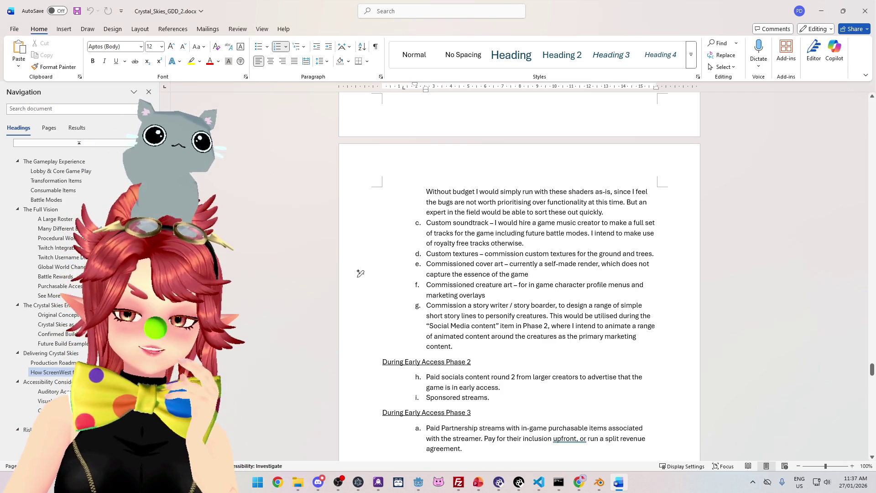
{"action": "left_click_drag", "start_coordinate": [426, 263], "coordinate": [529, 276]}
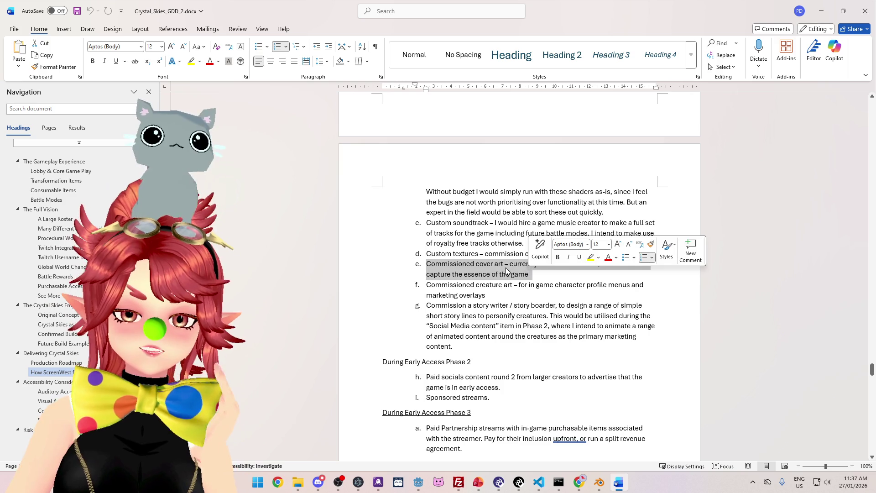
{"action": "left_click", "coordinate": [492, 272]}
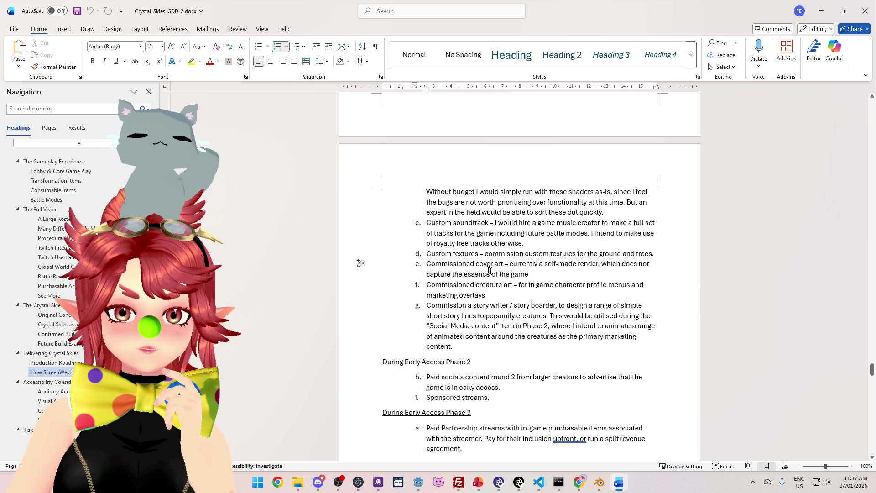
{"action": "left_click_drag", "start_coordinate": [426, 264], "coordinate": [529, 274]}
{"action": "left_click", "coordinate": [529, 274]}
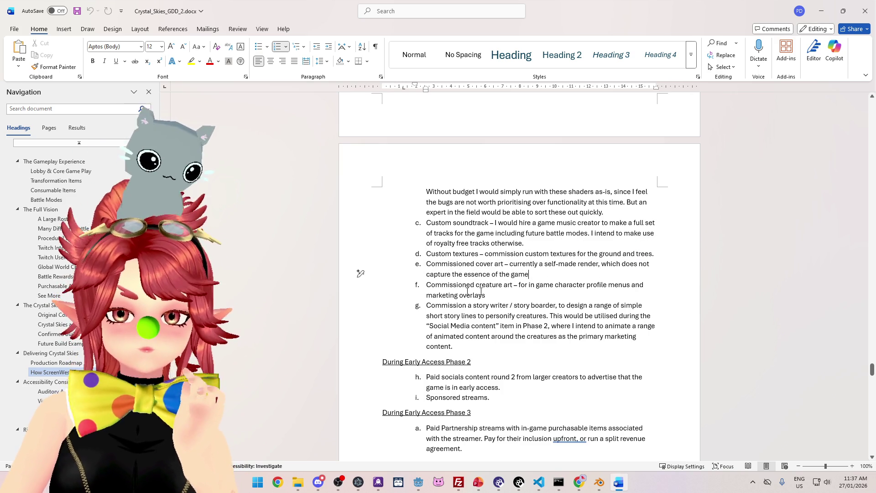
{"action": "mouse_move", "coordinate": [426, 285]}
{"action": "left_mouse_down"}
{"action": "mouse_move", "coordinate": [502, 285]}
{"action": "mouse_move", "coordinate": [487, 296]}
{"action": "left_mouse_up"}
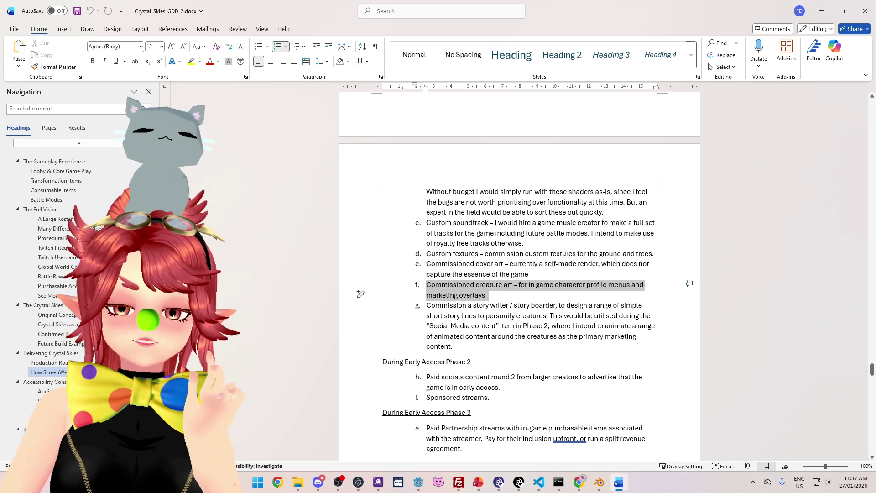
{"action": "left_click", "coordinate": [496, 306]}
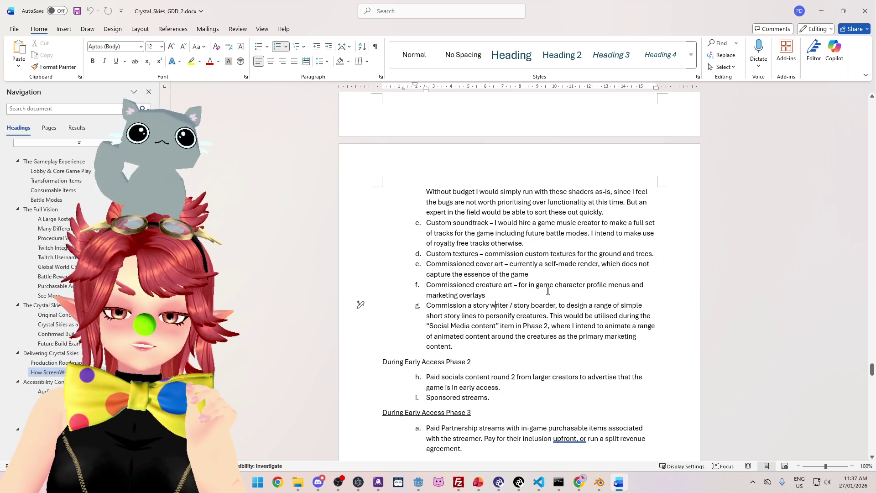
{"action": "left_click_drag", "start_coordinate": [519, 284], "coordinate": [614, 287]}
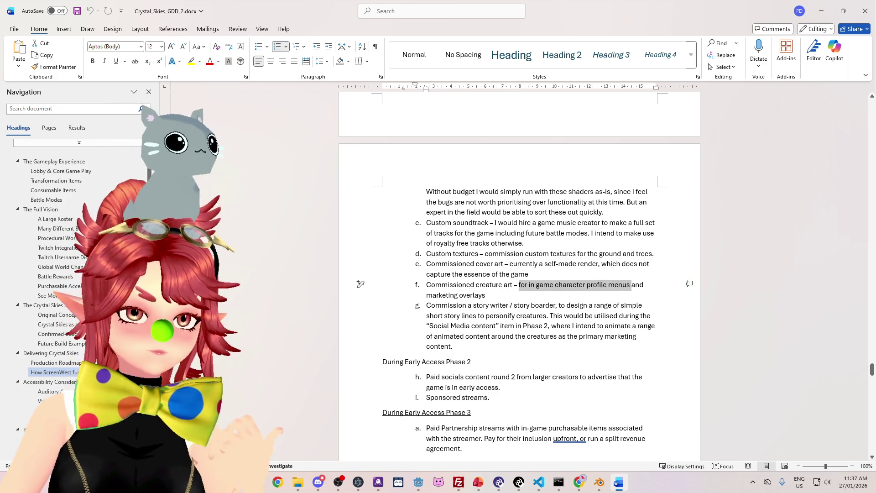
{"action": "left_click", "coordinate": [488, 295]}
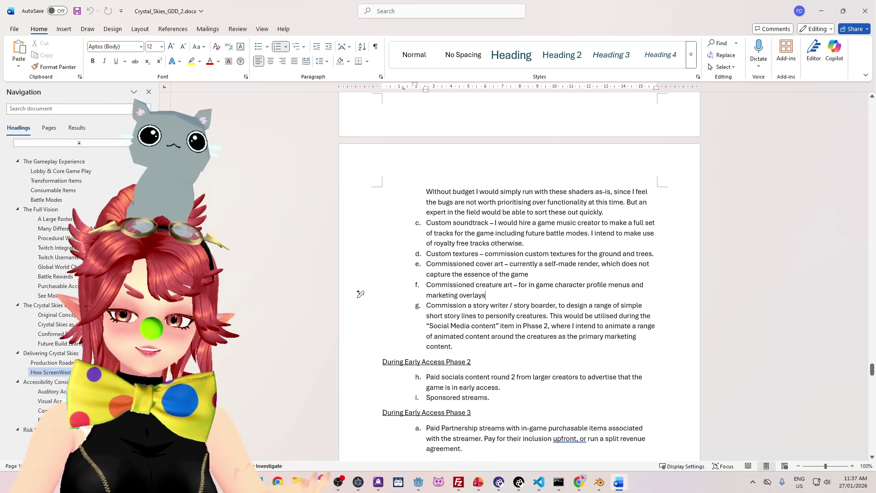
{"action": "scroll", "coordinate": [505, 285], "scroll_direction": "down", "scroll_amount": 1}
{"action": "scroll", "coordinate": [490, 254], "scroll_direction": "down", "scroll_amount": 1}
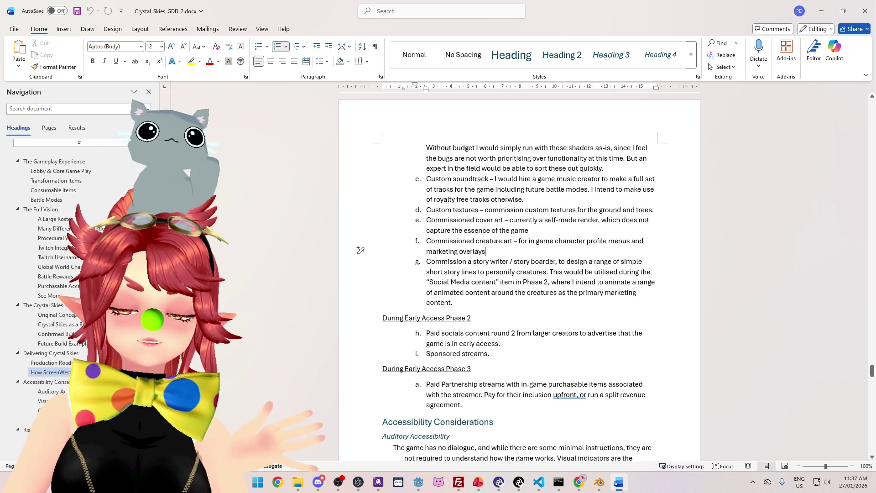
{"action": "scroll", "coordinate": [360, 250], "scroll_direction": "down", "scroll_amount": 1}
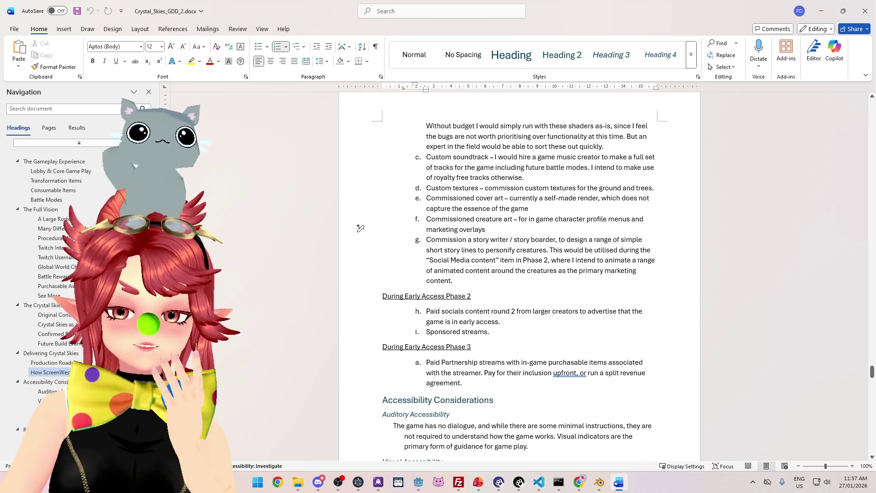
{"action": "mouse_move", "coordinate": [427, 241]}
{"action": "left_mouse_down"}
{"action": "mouse_move", "coordinate": [517, 250]}
{"action": "mouse_move", "coordinate": [554, 240]}
{"action": "mouse_move", "coordinate": [519, 240]}
{"action": "mouse_move", "coordinate": [640, 240]}
{"action": "left_mouse_up"}
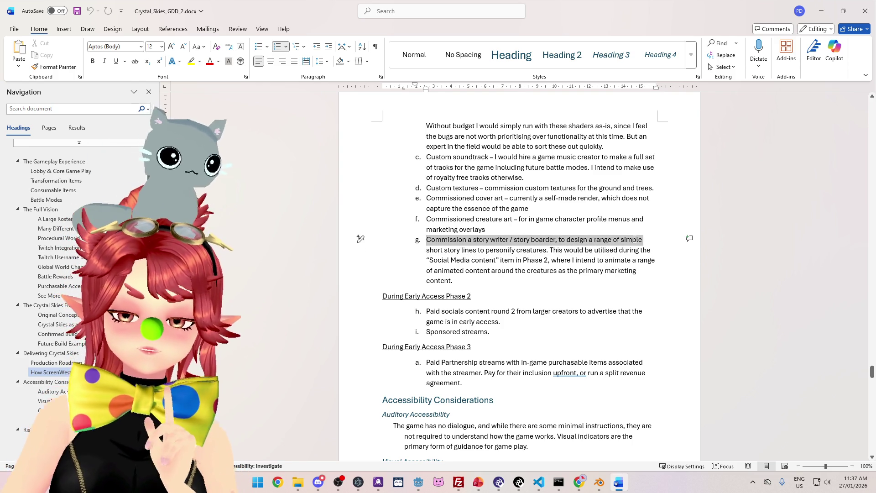
{"action": "left_click", "coordinate": [549, 249]}
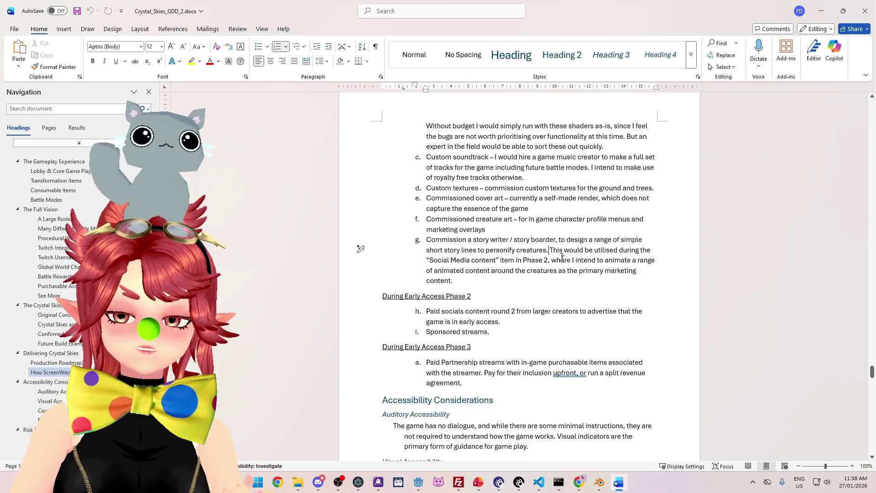
{"action": "double_click", "coordinate": [562, 240]}
Step: Highlight the storyline description and story writer items, then clear the selection
{"action": "mouse_move", "coordinate": [564, 250]}
{"action": "left_mouse_down"}
{"action": "mouse_move", "coordinate": [548, 263]}
{"action": "mouse_move", "coordinate": [557, 272]}
{"action": "left_mouse_up"}
{"action": "scroll", "coordinate": [494, 249], "scroll_direction": "down", "scroll_amount": 1}
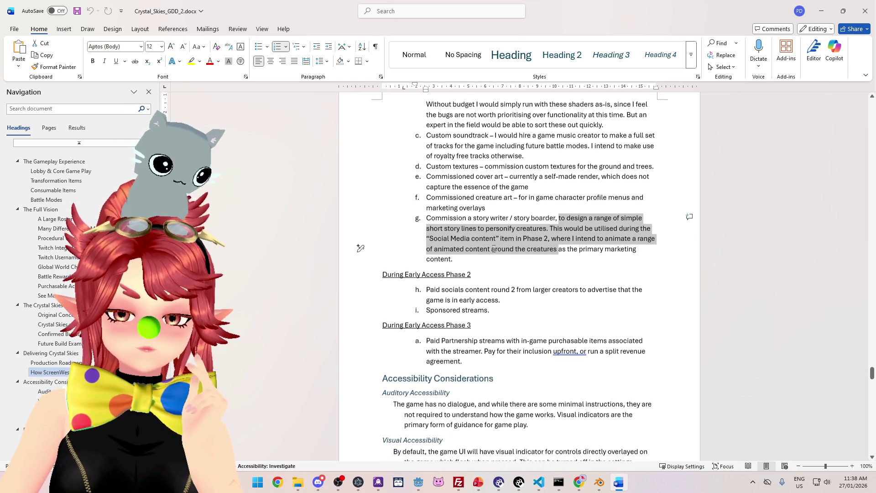
{"action": "scroll", "coordinate": [494, 248], "scroll_direction": "down", "scroll_amount": 1}
{"action": "mouse_move", "coordinate": [426, 195]}
{"action": "left_mouse_down"}
{"action": "mouse_move", "coordinate": [543, 216]}
{"action": "mouse_move", "coordinate": [526, 227]}
{"action": "left_mouse_up"}
{"action": "left_click", "coordinate": [487, 278]}
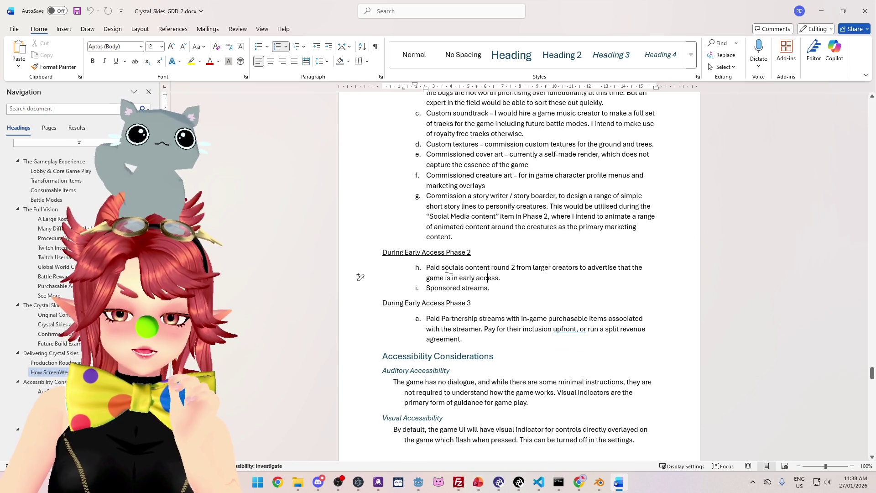
Step: Highlight the round 2 paid socials and Paid Partnership streams items, then return up to Shader Improvements
{"action": "left_click_drag", "start_coordinate": [427, 267], "coordinate": [579, 268]}
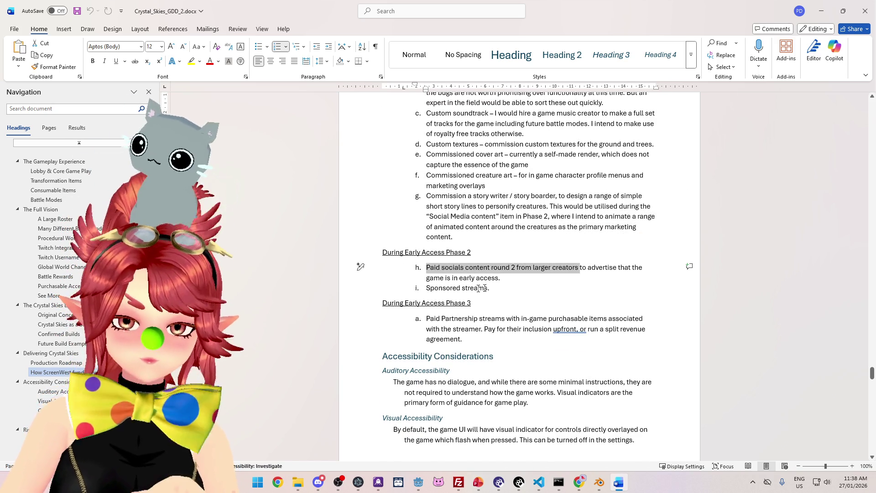
{"action": "left_click_drag", "start_coordinate": [426, 288], "coordinate": [487, 287]}
{"action": "scroll", "coordinate": [487, 288], "scroll_direction": "down", "scroll_amount": 2}
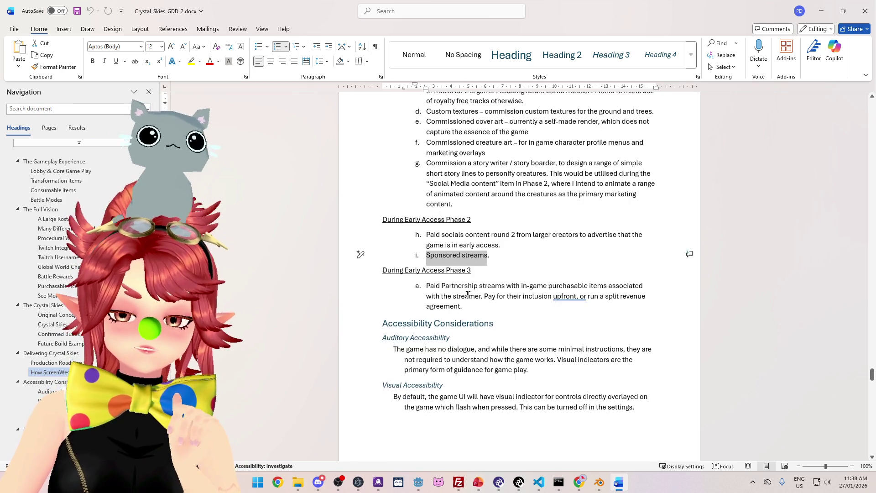
{"action": "left_click_drag", "start_coordinate": [426, 274], "coordinate": [639, 286]}
{"action": "left_click", "coordinate": [639, 285]}
{"action": "scroll", "coordinate": [639, 285], "scroll_direction": "up", "scroll_amount": 5}
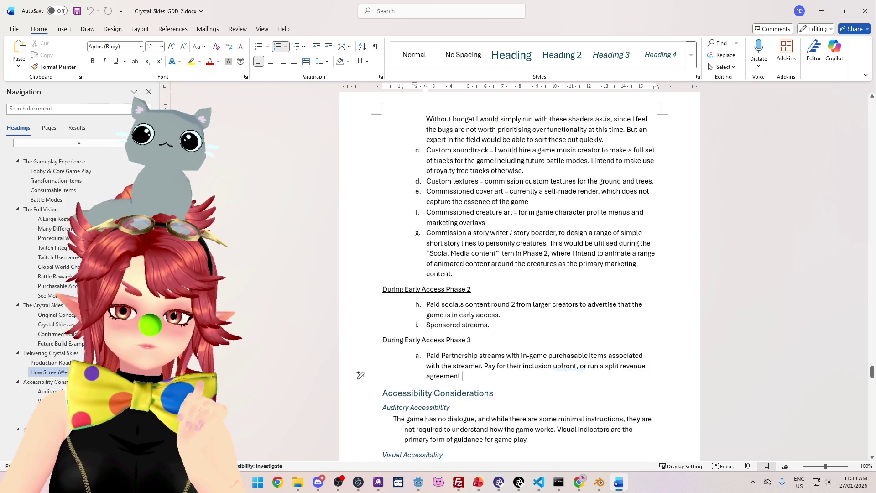
{"action": "scroll", "coordinate": [540, 300], "scroll_direction": "up", "scroll_amount": 6}
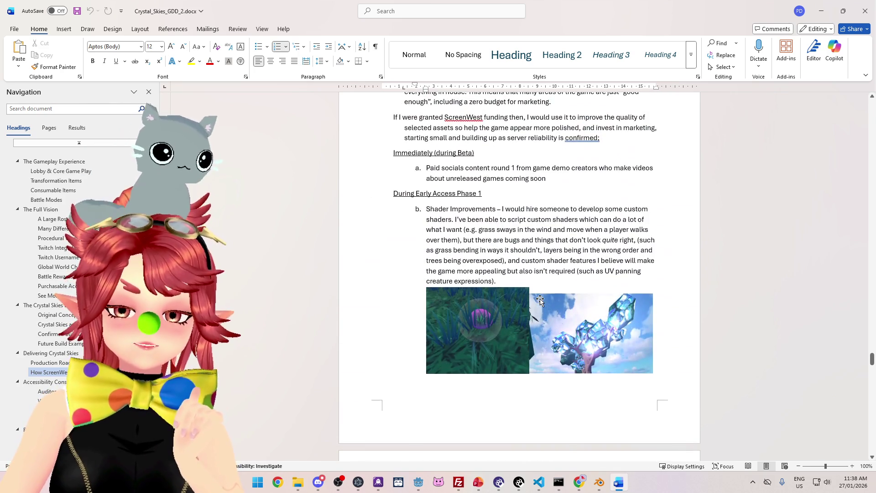
Step: Highlight the whole Shader Improvements paragraph, then scroll down to the Accessibility Considerations heading
{"action": "scroll", "coordinate": [539, 300], "scroll_direction": "down", "scroll_amount": 1}
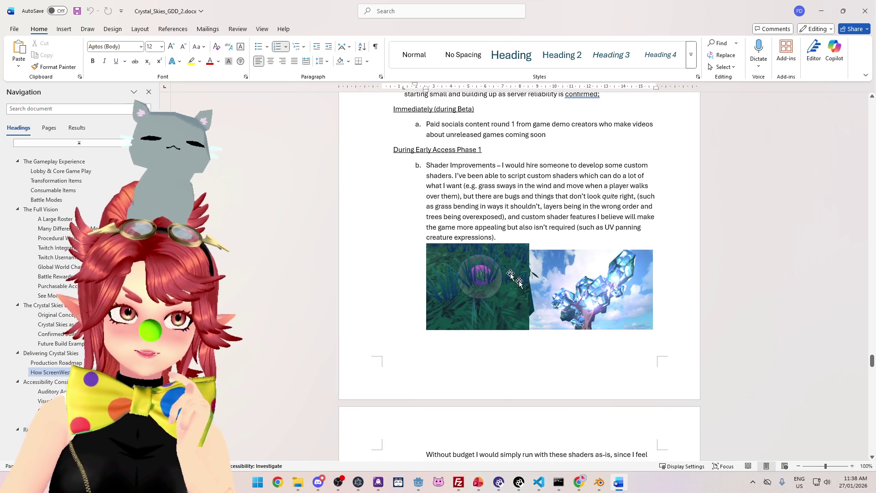
{"action": "scroll", "coordinate": [475, 169], "scroll_direction": "down", "scroll_amount": 1}
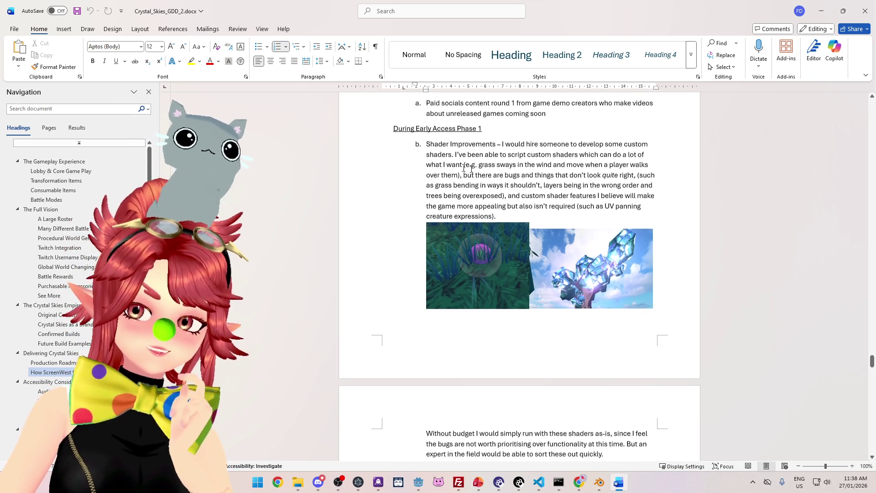
{"action": "mouse_move", "coordinate": [426, 144]}
{"action": "left_mouse_down"}
{"action": "mouse_move", "coordinate": [454, 155]}
{"action": "mouse_move", "coordinate": [516, 227]}
{"action": "left_mouse_up"}
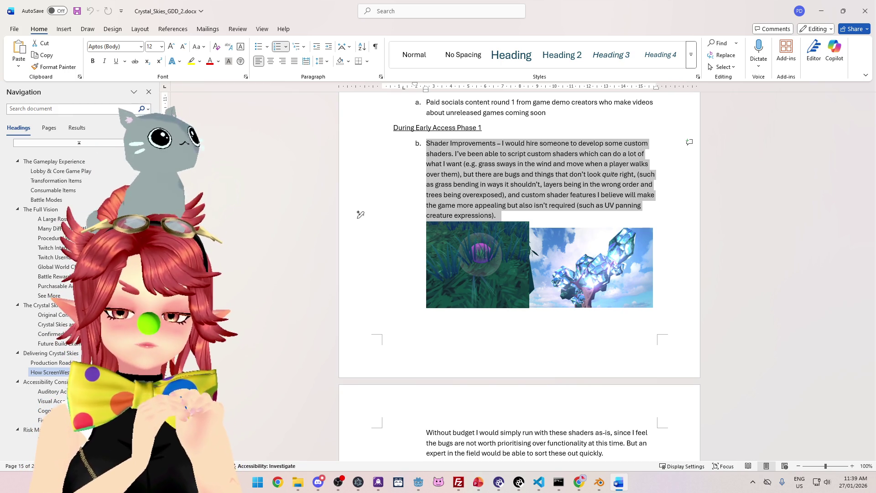
{"action": "scroll", "coordinate": [665, 280], "scroll_direction": "down", "scroll_amount": 15}
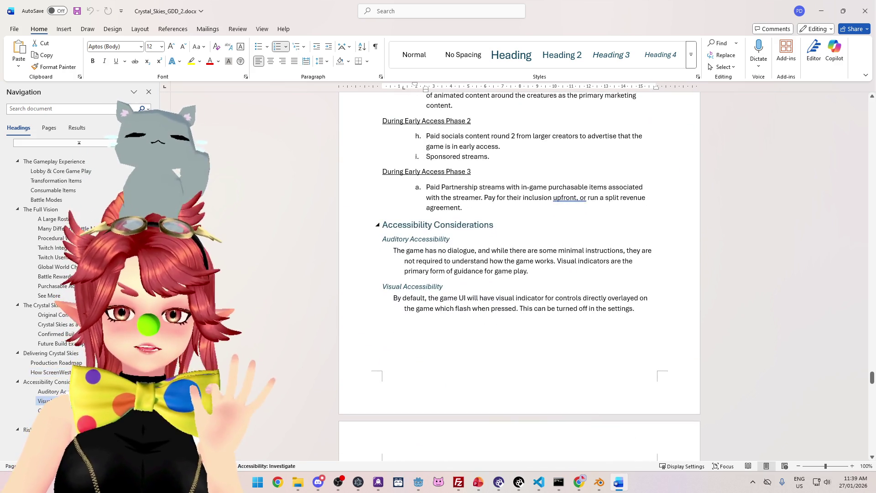
{"action": "scroll", "coordinate": [466, 278], "scroll_direction": "up", "scroll_amount": 1}
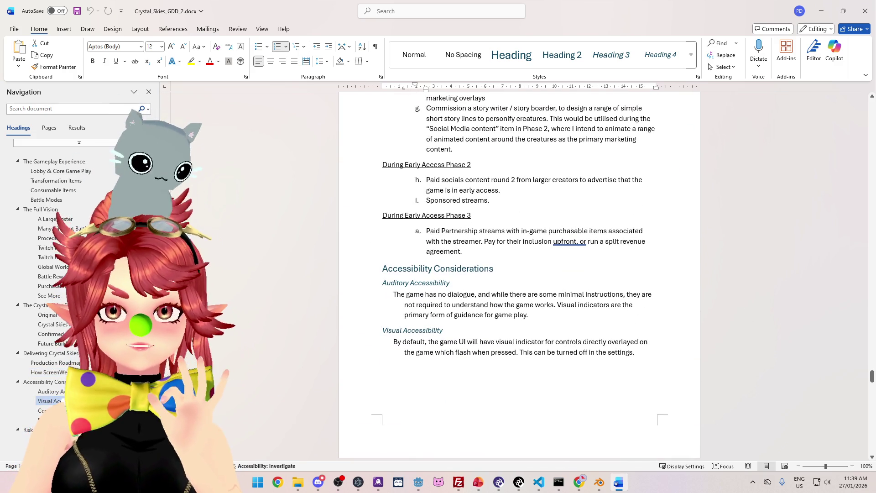